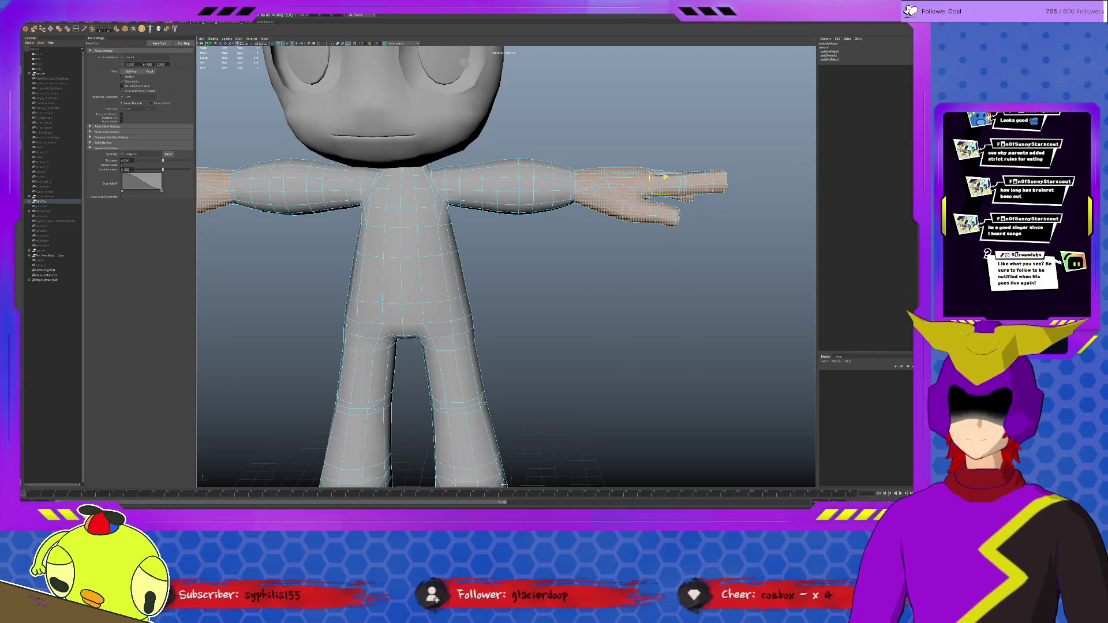
# Clear the soft hand selection, reselect the hand faces with soft falloff, then deselect.
pyautogui.click(654, 278)
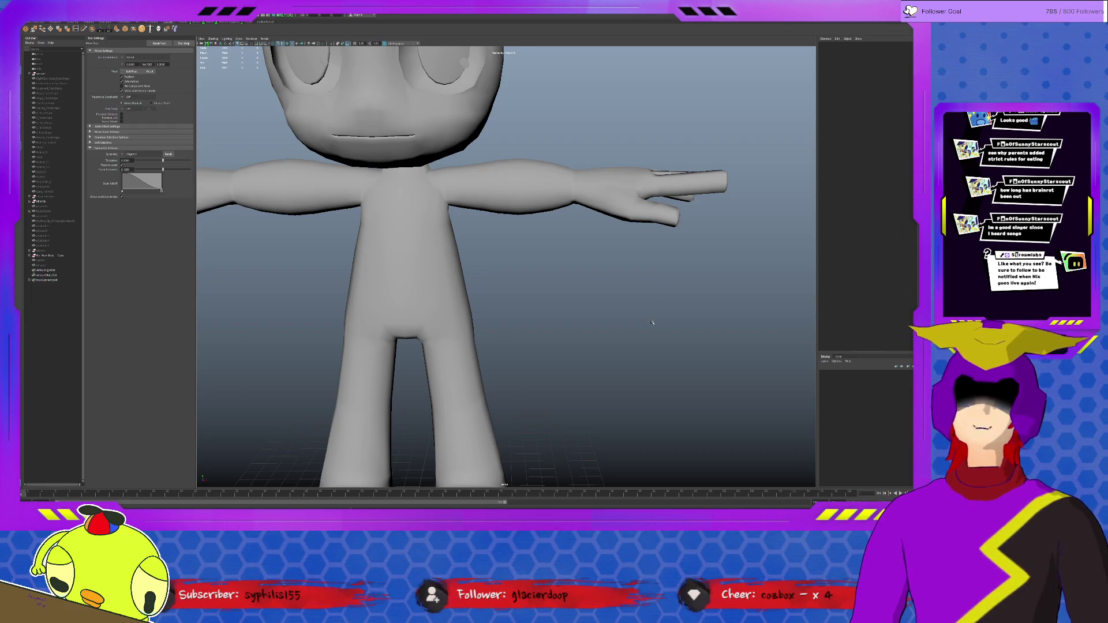
pyautogui.click(484, 202)
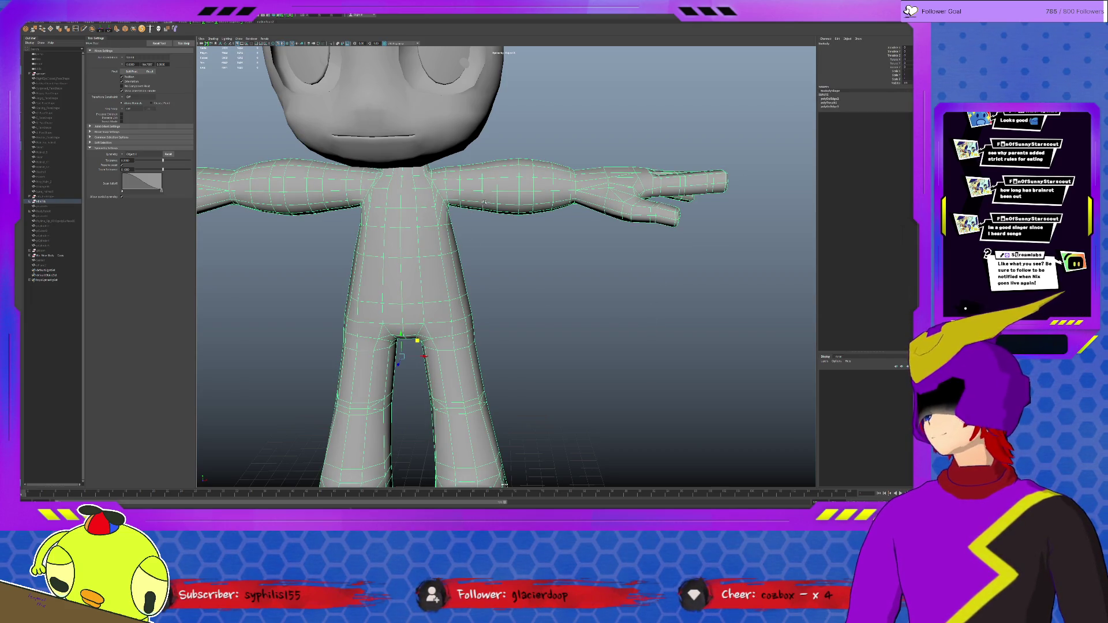
pyautogui.keyDown('alt'); pyautogui.moveTo(484, 202); pyautogui.dragTo(492, 204); pyautogui.keyUp('alt')
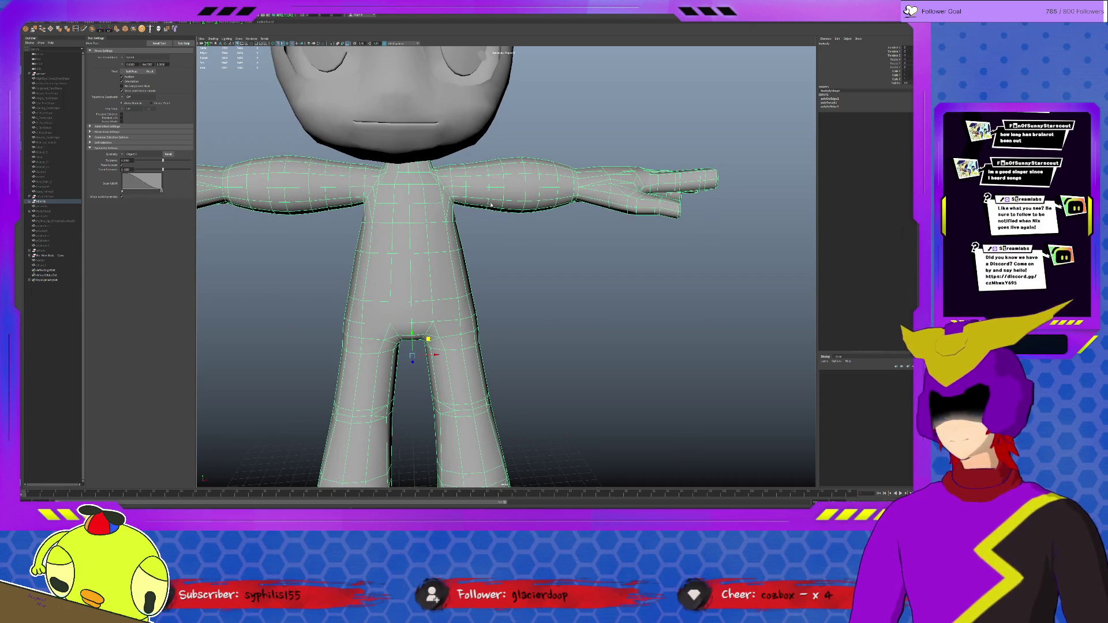
pyautogui.click(661, 176)
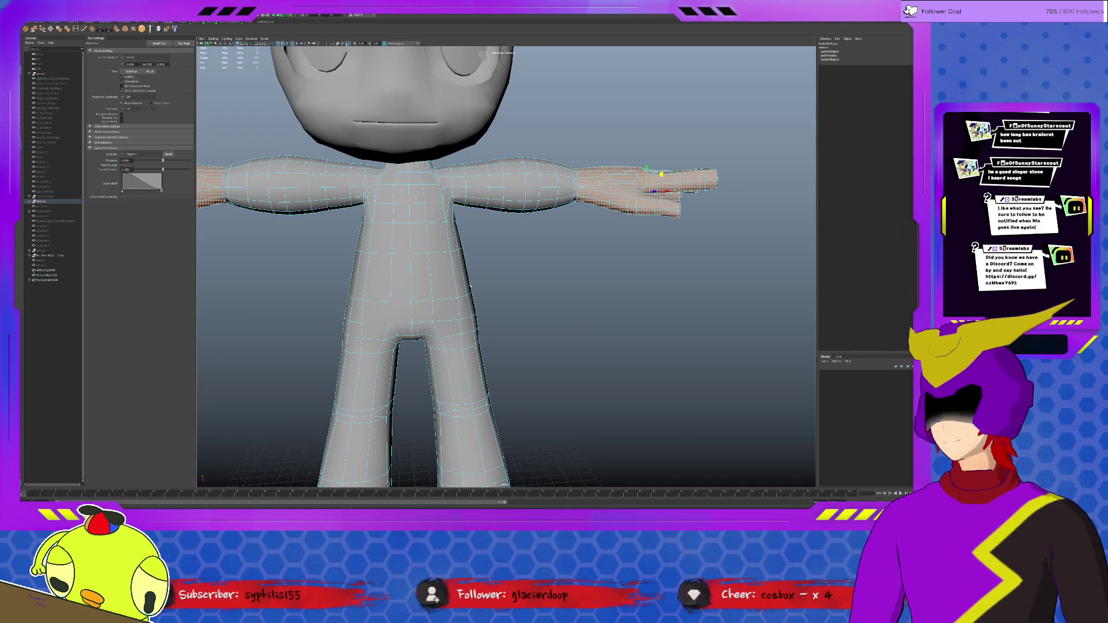
pyautogui.click(518, 298)
pyautogui.scroll(-5, 518, 297)
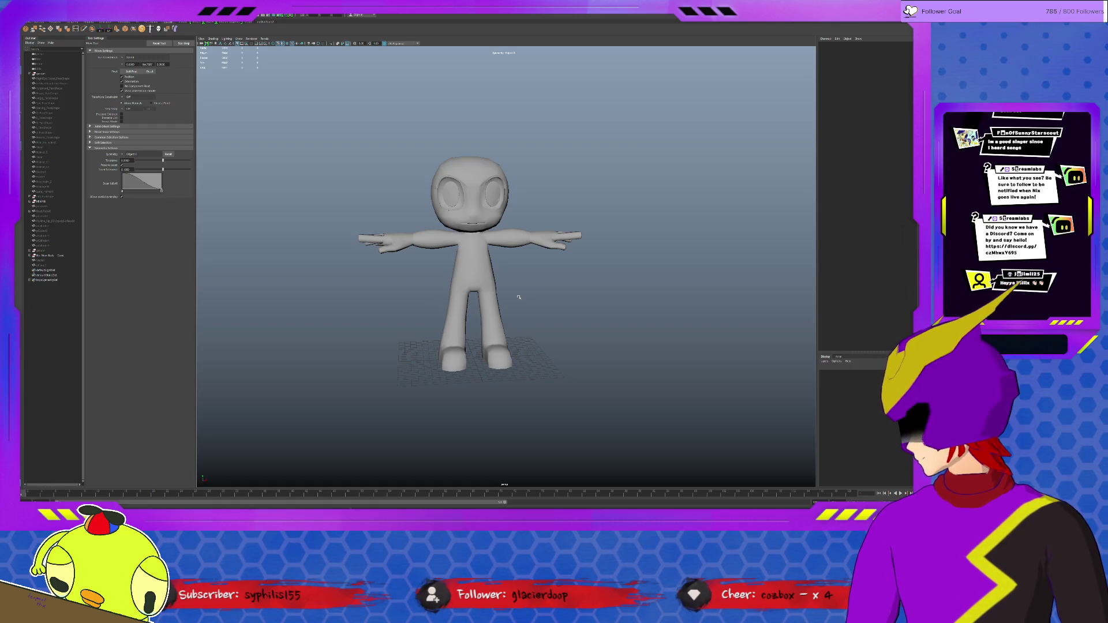
pyautogui.scroll(4, 519, 298)
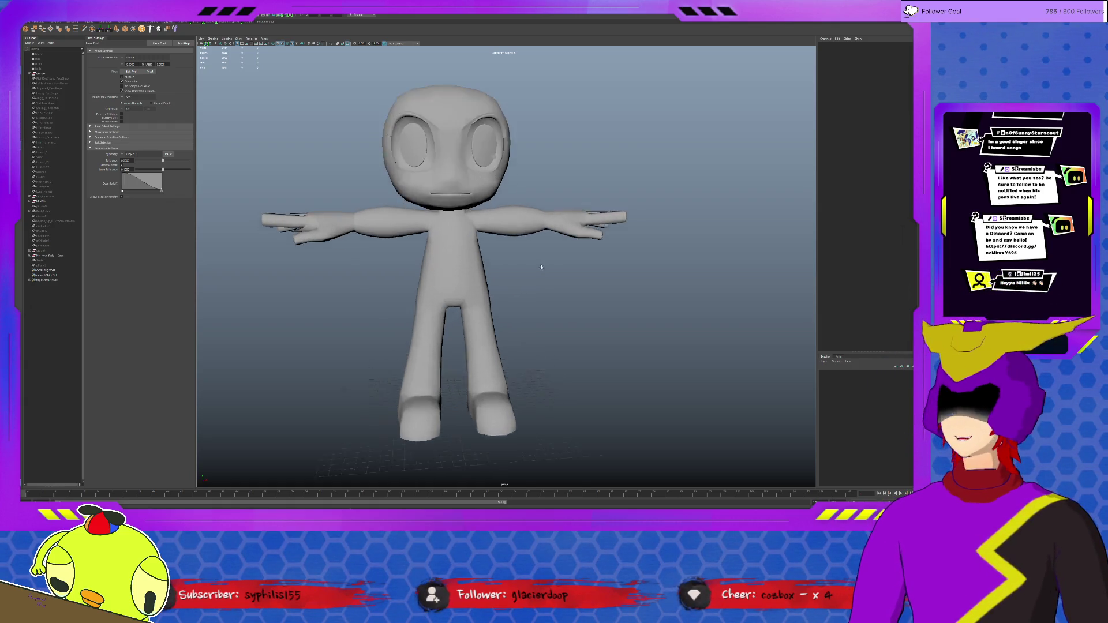
# Select matching forearm edges, clear them, and orbit around to the character's front.
pyautogui.click(559, 219)
pyautogui.keyDown('alt'); pyautogui.moveTo(559, 219); pyautogui.dragTo(619, 221); pyautogui.keyUp('alt')
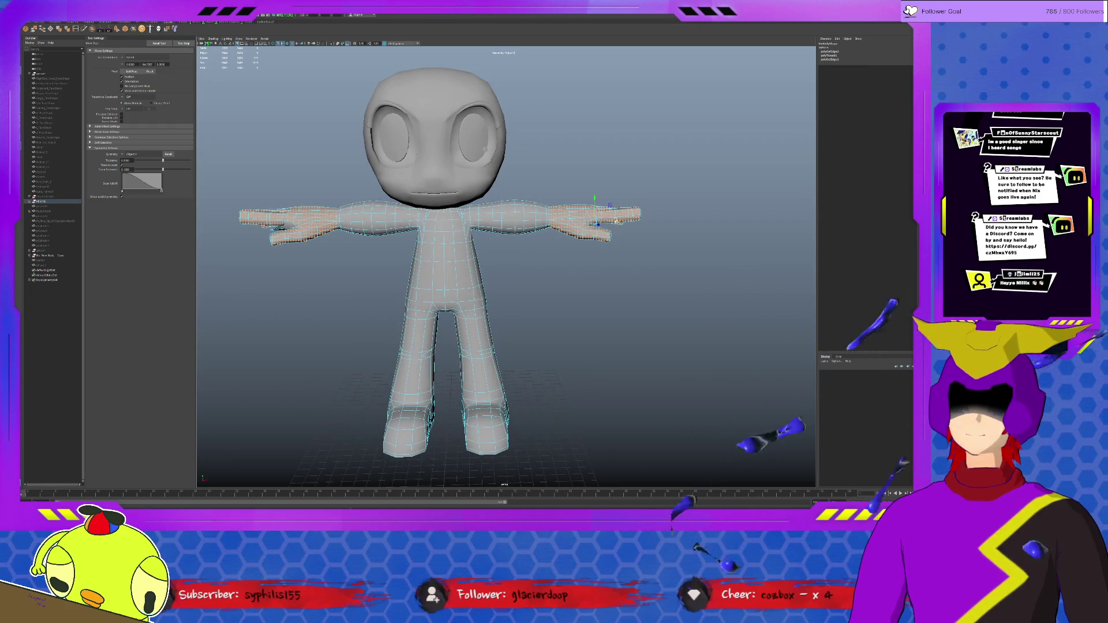
pyautogui.click(559, 212)
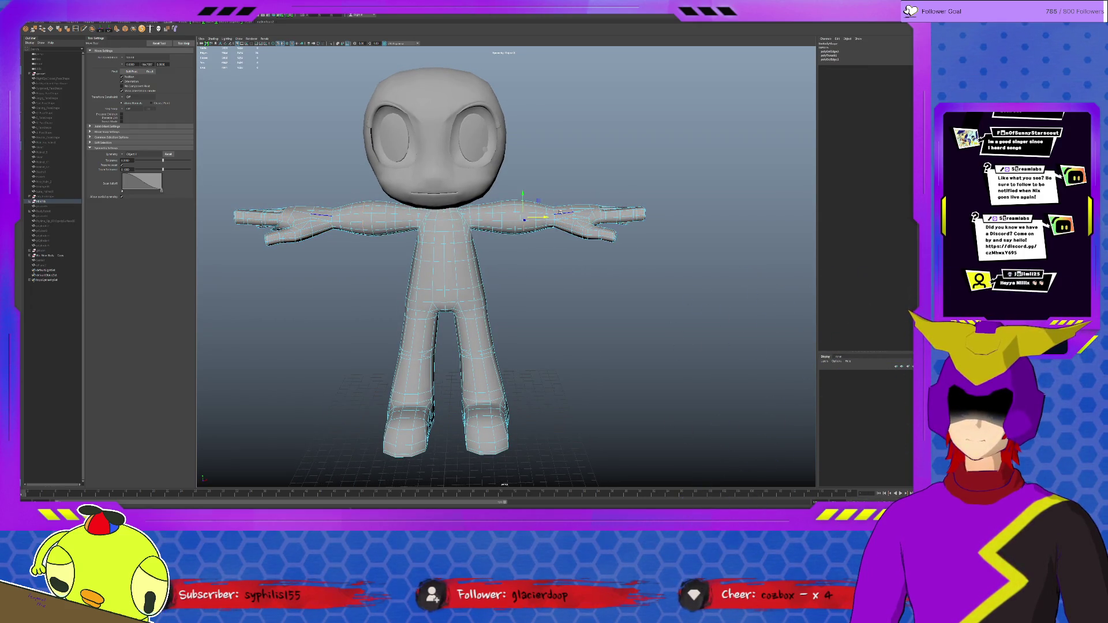
pyautogui.click(571, 256)
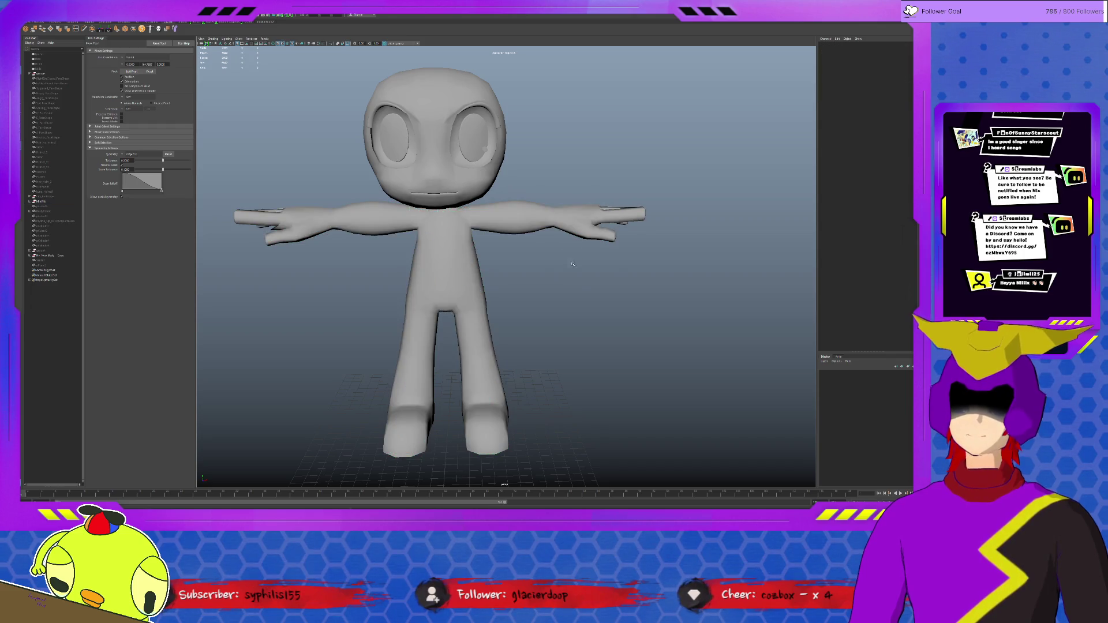
pyautogui.scroll(-5, 573, 264)
pyautogui.moveTo(574, 279)
pyautogui.keyDown('alt'); pyautogui.mouseDown()
pyautogui.moveTo(690, 285)
pyautogui.moveTo(634, 274)
pyautogui.mouseUp(); pyautogui.keyUp('alt')
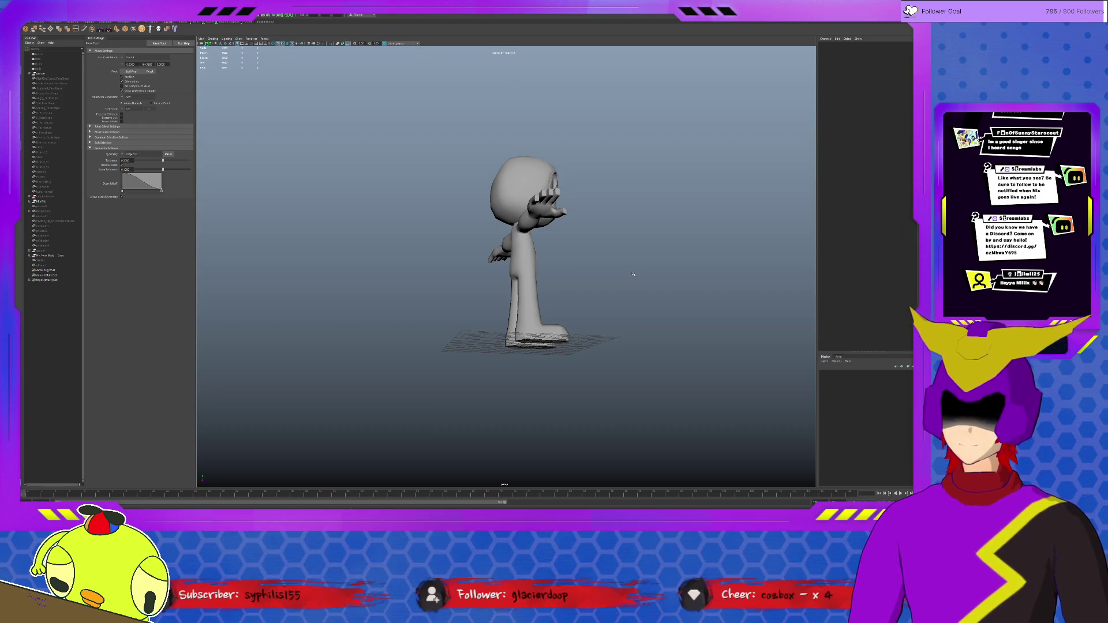
pyautogui.moveTo(633, 274)
pyautogui.keyDown('alt'); pyautogui.mouseDown()
pyautogui.moveTo(532, 302)
pyautogui.moveTo(583, 302)
pyautogui.moveTo(525, 302)
pyautogui.moveTo(544, 298)
pyautogui.mouseUp(); pyautogui.keyUp('alt')
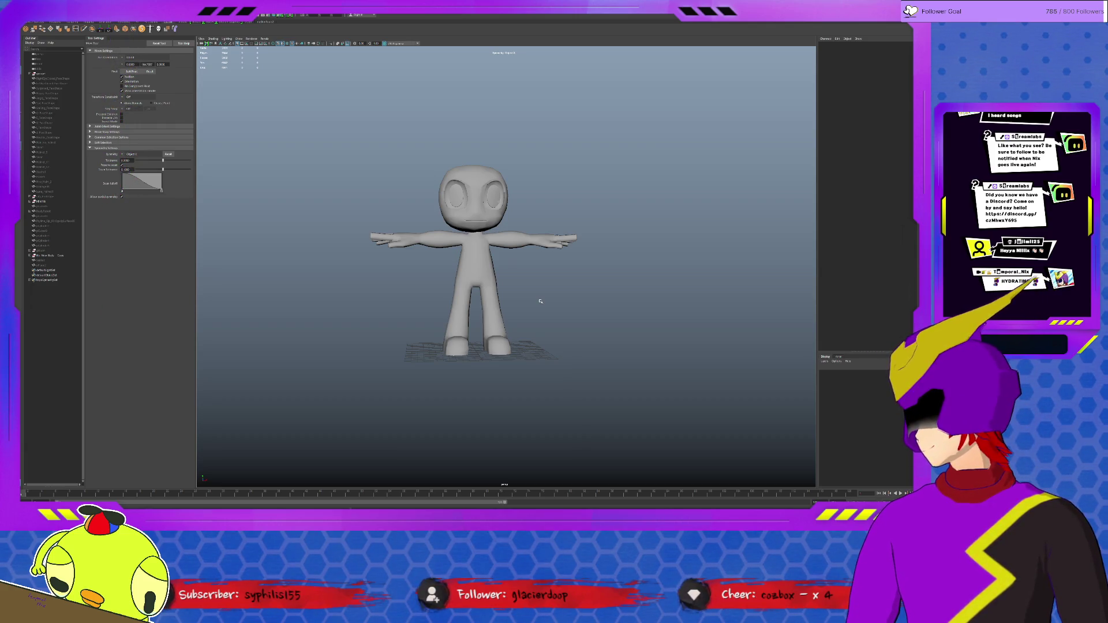
# Select an edge loop around the thigh and scale it, then clear the selection.
pyautogui.click(472, 318)
pyautogui.scroll(5, 474, 320)
pyautogui.keyDown('alt'); pyautogui.moveTo(478, 321); pyautogui.dragTo(461, 320); pyautogui.keyUp('alt')
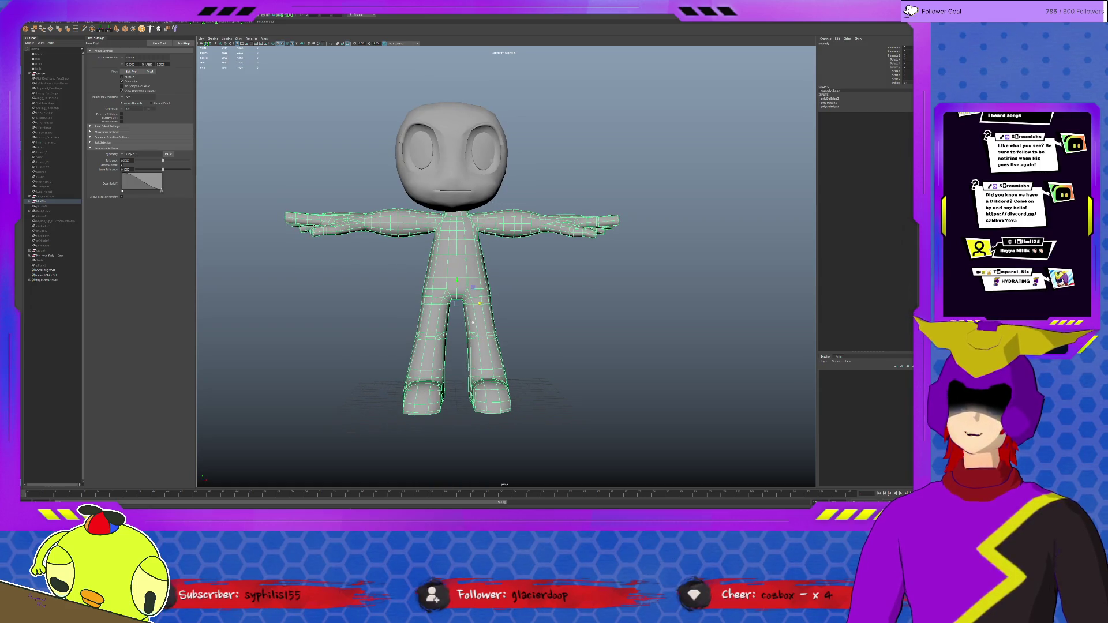
pyautogui.press('F10')
pyautogui.doubleClick(465, 335)
pyautogui.keyDown('alt'); pyautogui.moveTo(512, 347); pyautogui.dragTo(485, 335); pyautogui.keyUp('alt')
pyautogui.press('r')
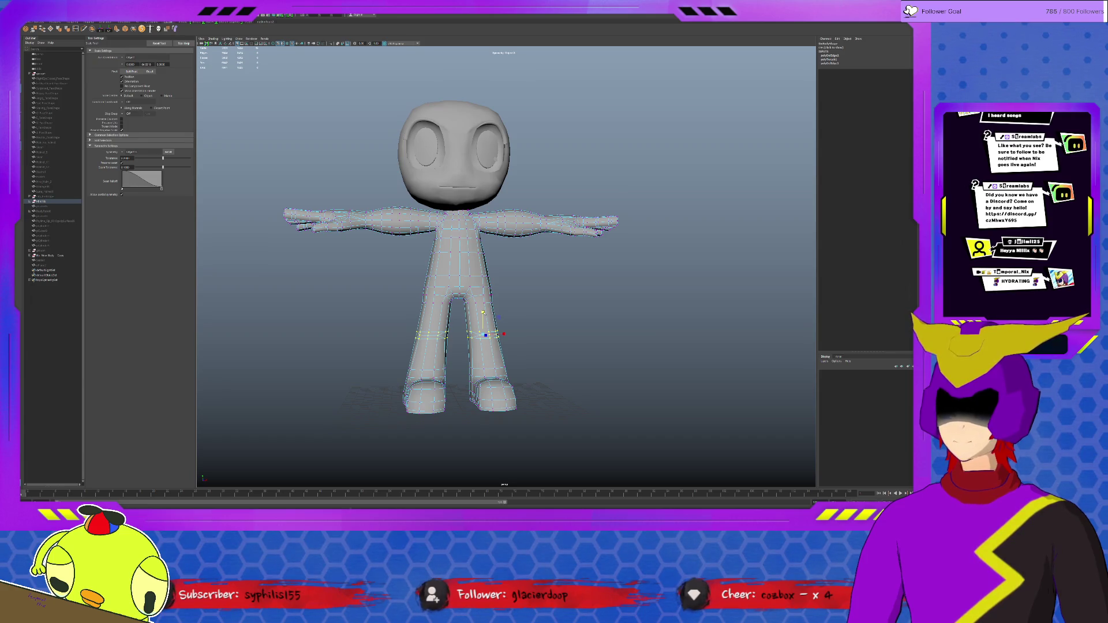
pyautogui.click(549, 352)
pyautogui.moveTo(549, 351)
pyautogui.keyDown('alt'); pyautogui.mouseDown()
pyautogui.moveTo(493, 359)
pyautogui.moveTo(538, 357)
pyautogui.mouseUp(); pyautogui.keyUp('alt')
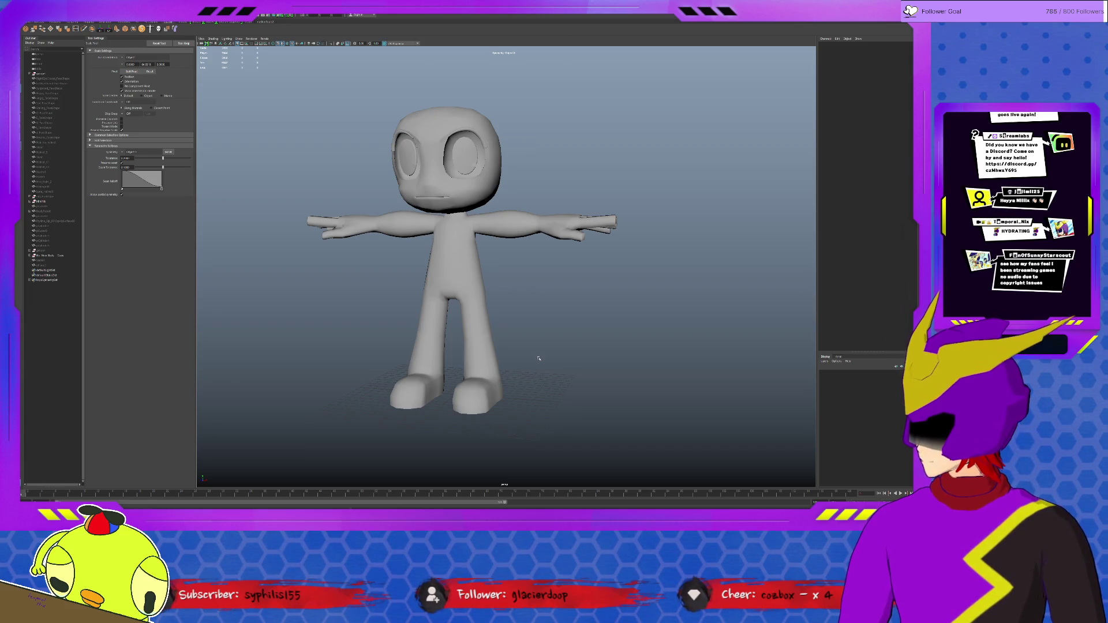
# Try slimming both upper arms with a soft-falloff edge loop, then undo and deselect.
pyautogui.scroll(5, 511, 266)
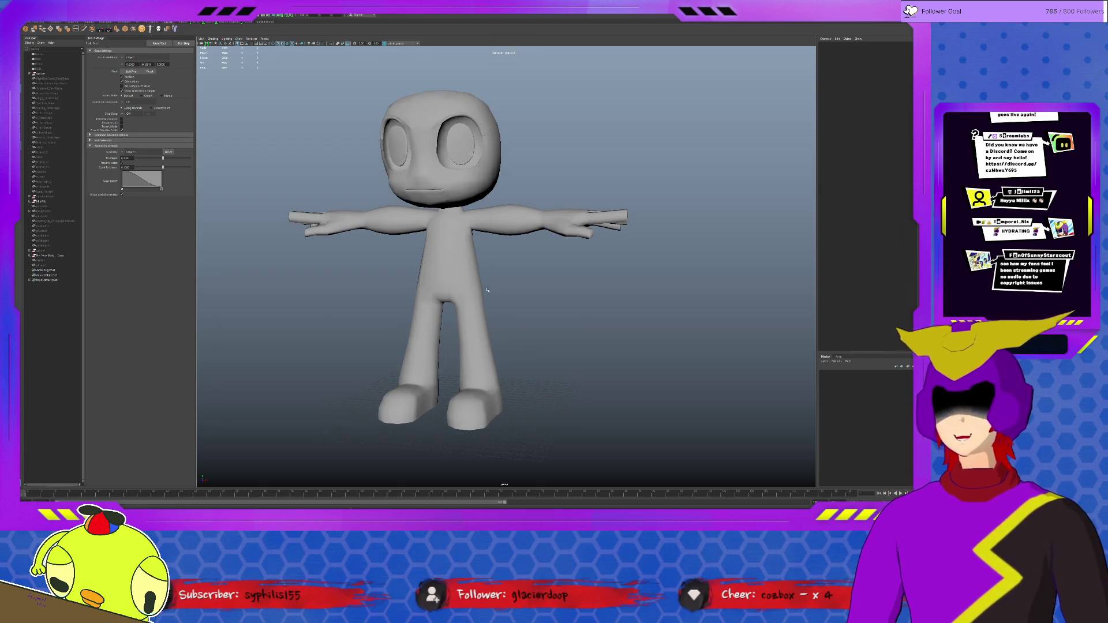
pyautogui.click(544, 198)
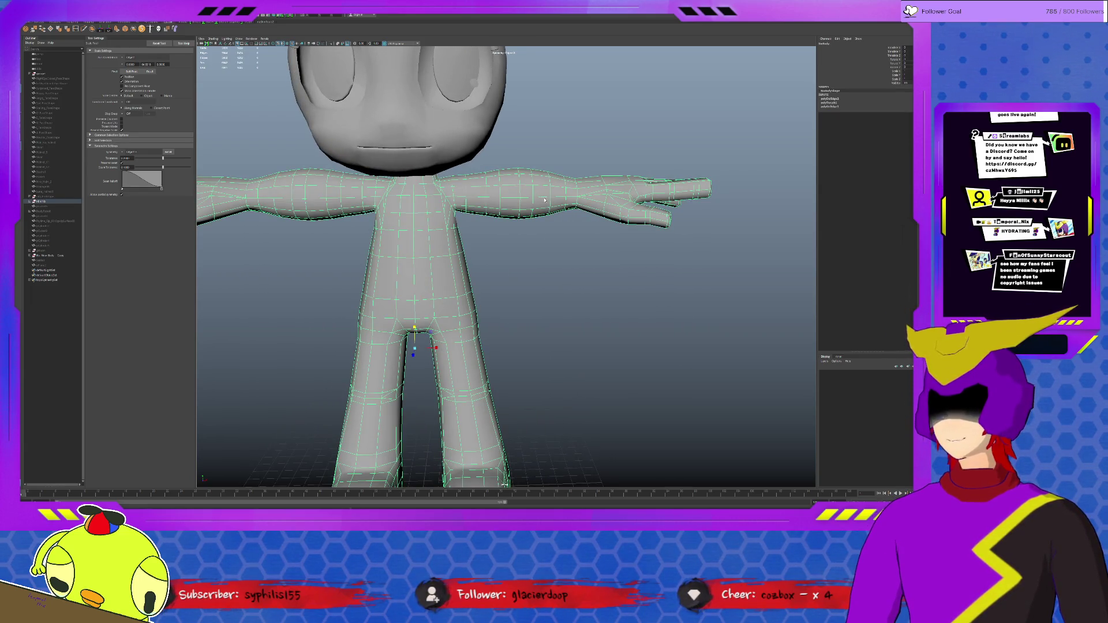
pyautogui.press('F10')
pyautogui.doubleClick(530, 179)
pyautogui.doubleClick(518, 179)
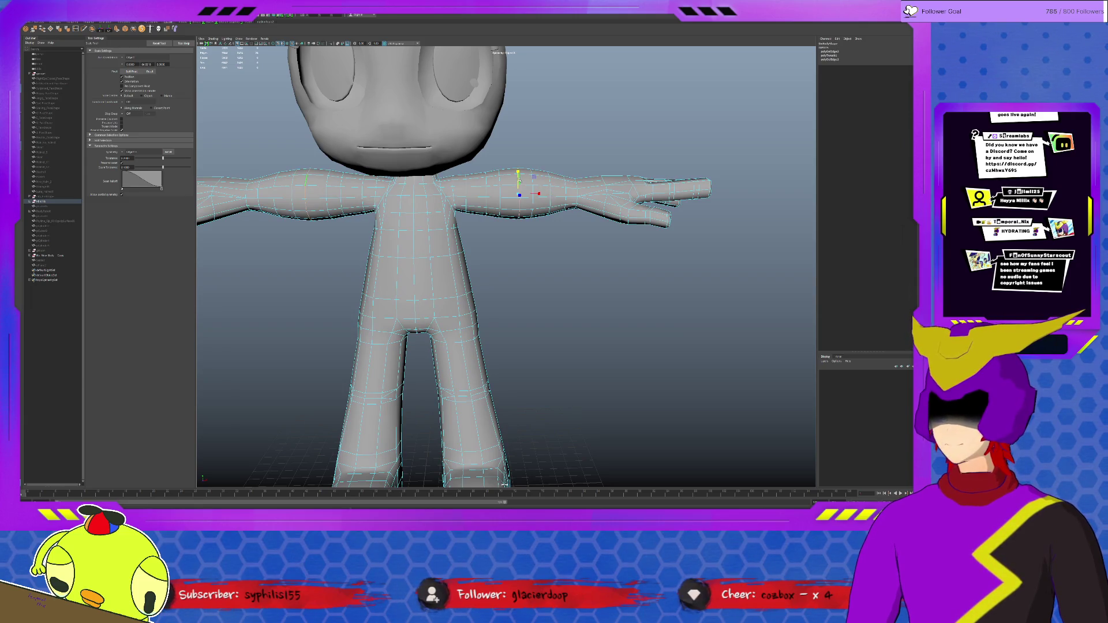
pyautogui.press('b')
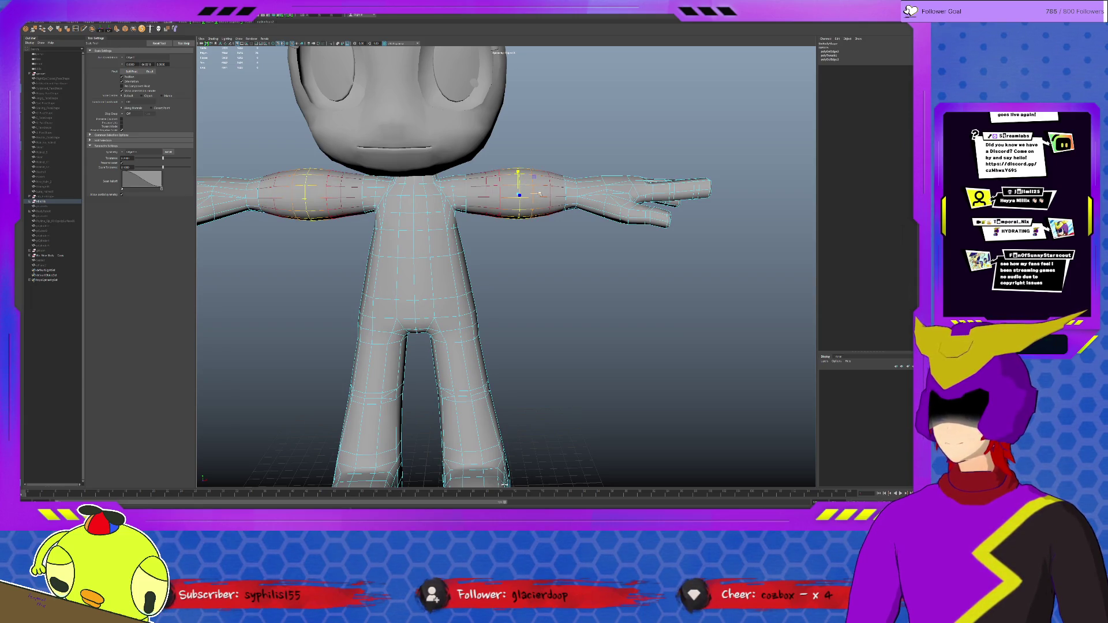
pyautogui.moveTo(539, 194)
pyautogui.mouseDown()
pyautogui.moveTo(574, 189)
pyautogui.moveTo(538, 195)
pyautogui.mouseUp()
pyautogui.hotkey('ctrl', 'z')
pyautogui.click(586, 260)
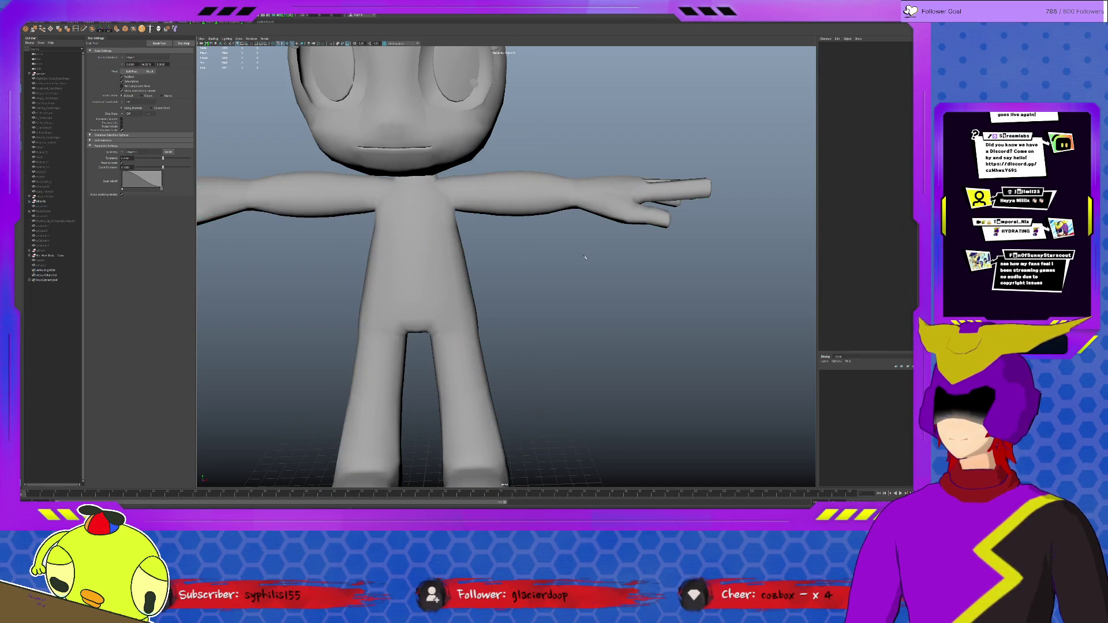
pyautogui.scroll(-4, 589, 263)
pyautogui.keyDown('alt'); pyautogui.moveTo(586, 305); pyautogui.dragTo(558, 305); pyautogui.keyUp('alt')
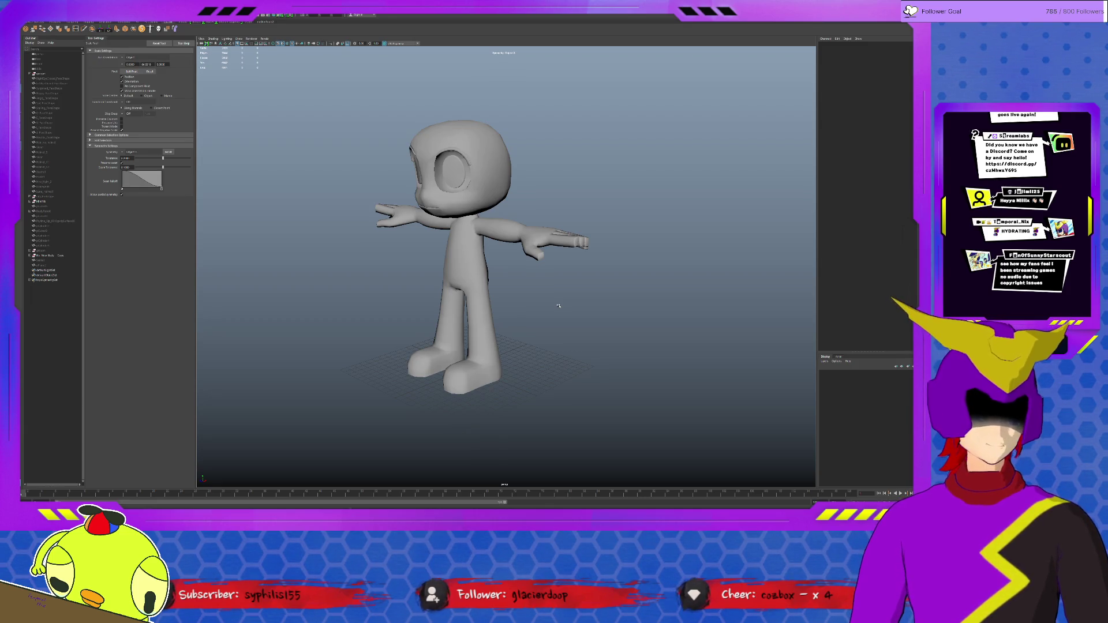
# Slide the head off to the side of the body and frame it from the front.
pyautogui.click(486, 197)
pyautogui.press('w')
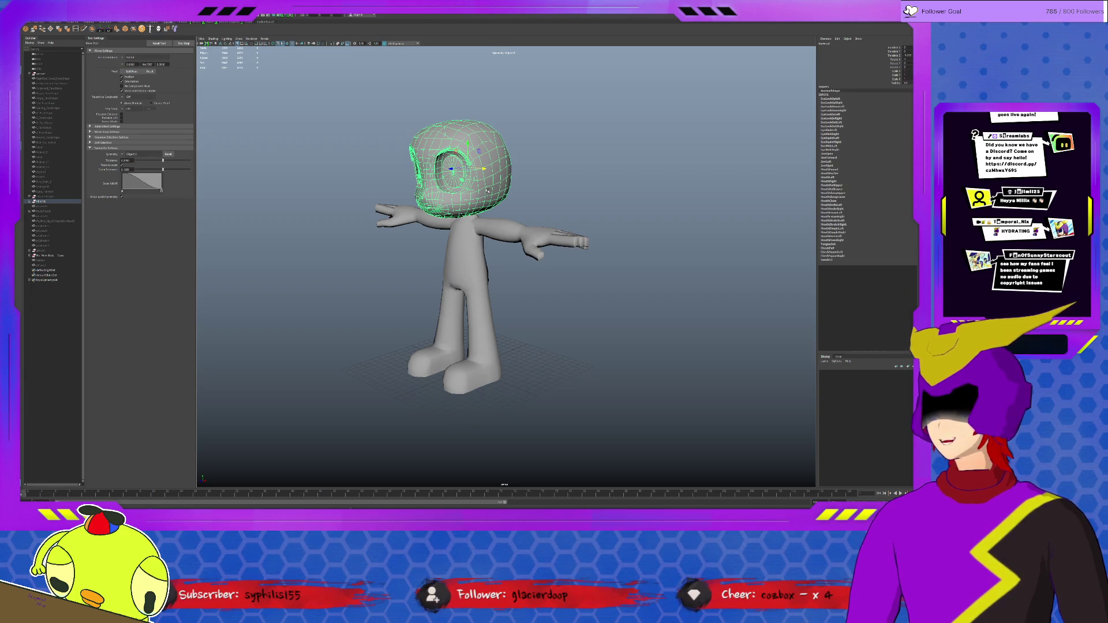
pyautogui.moveTo(563, 190); pyautogui.dragTo(808, 194, button='middle')
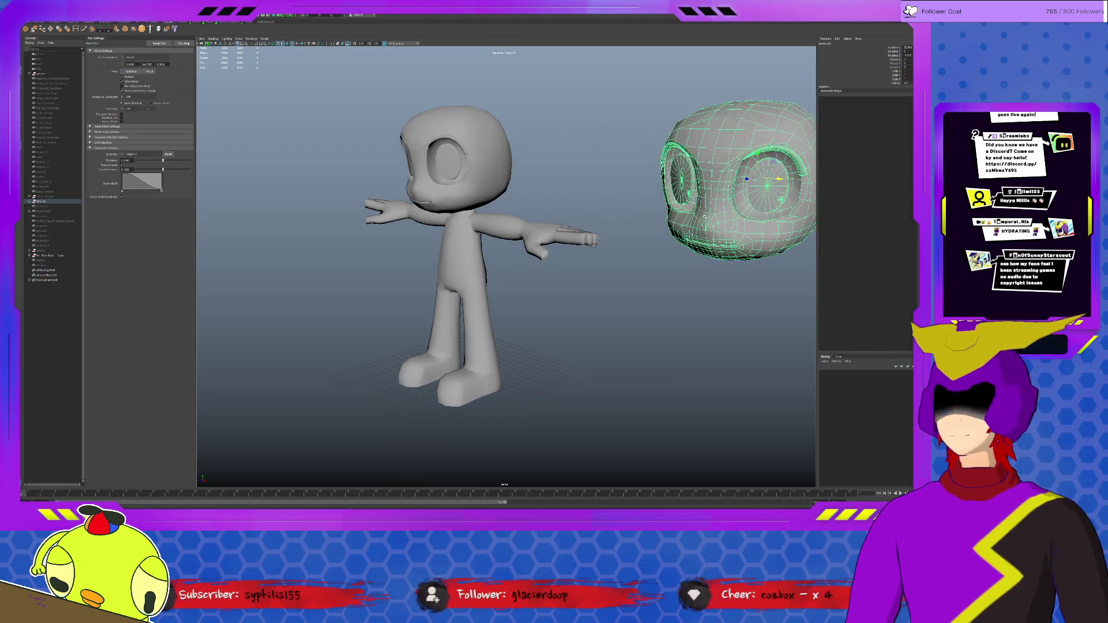
pyautogui.press('f')
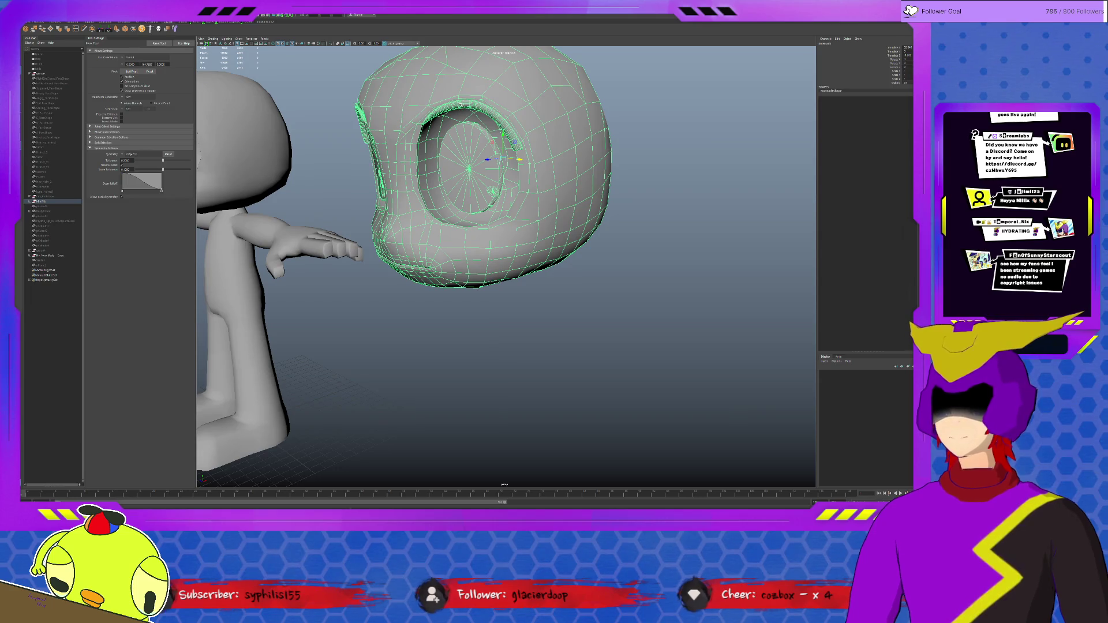
pyautogui.click(456, 112)
pyautogui.keyDown('alt'); pyautogui.moveTo(520, 260); pyautogui.dragTo(451, 260); pyautogui.keyUp('alt')
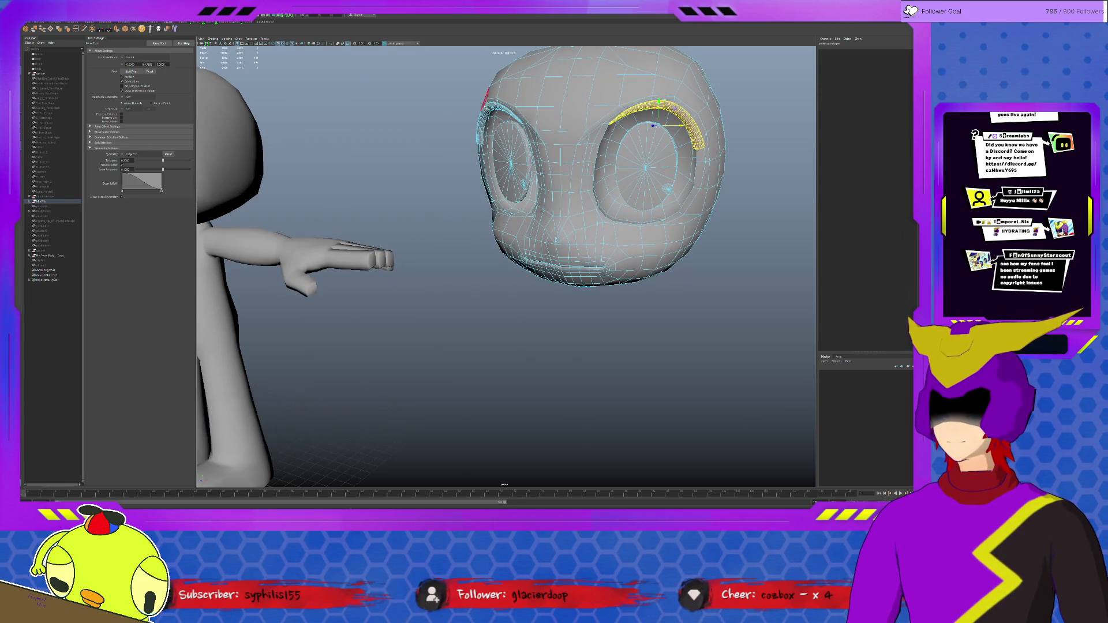
pyautogui.click(548, 122)
pyautogui.press('F8')
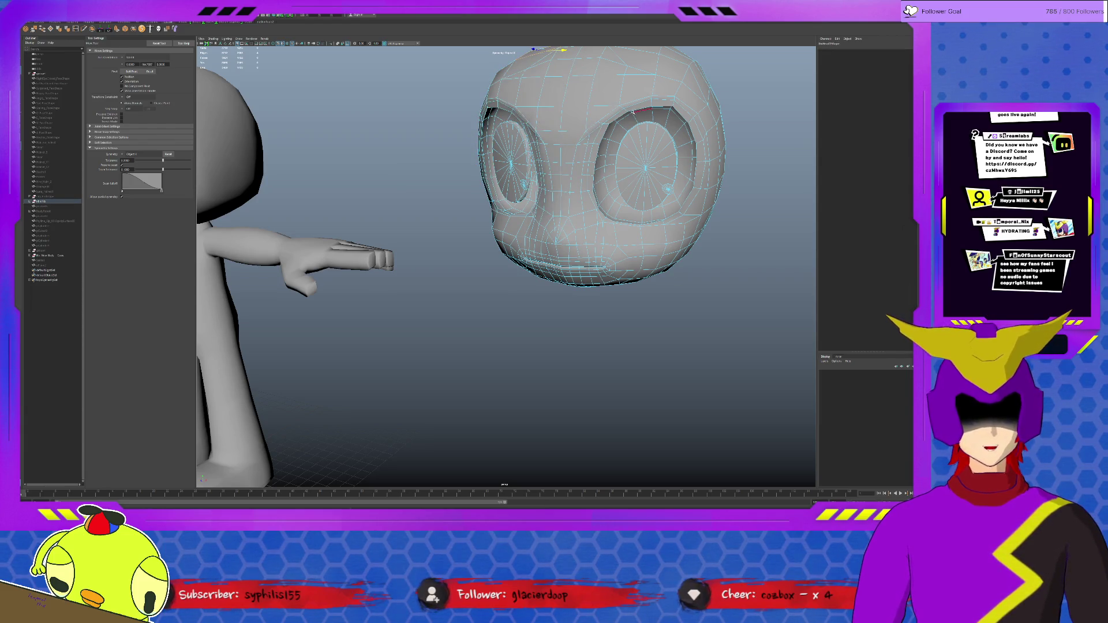
# Adjust the upper eye rim and reshape the cheek vertices just under the eye.
pyautogui.click(635, 111)
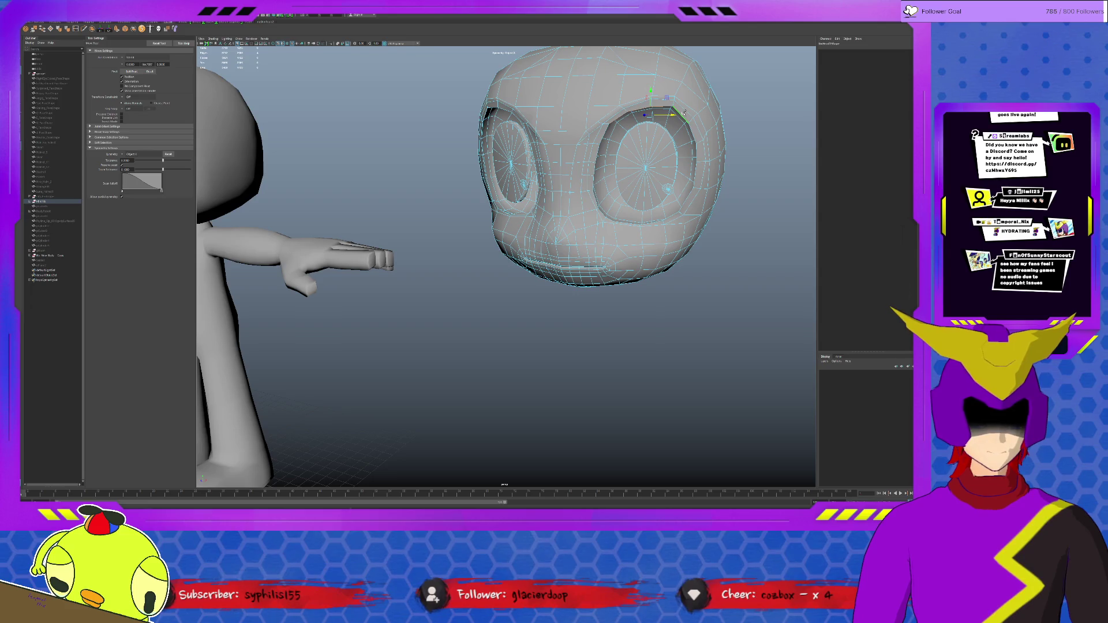
pyautogui.click(653, 123)
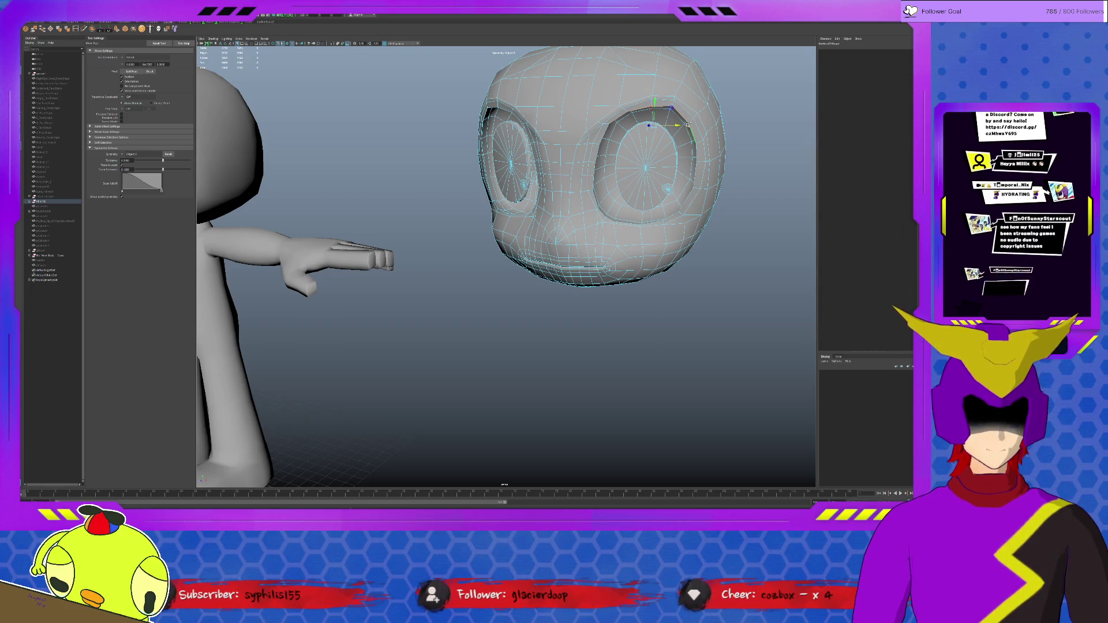
pyautogui.moveTo(656, 101); pyautogui.dragTo(655, 130)
pyautogui.press('b')
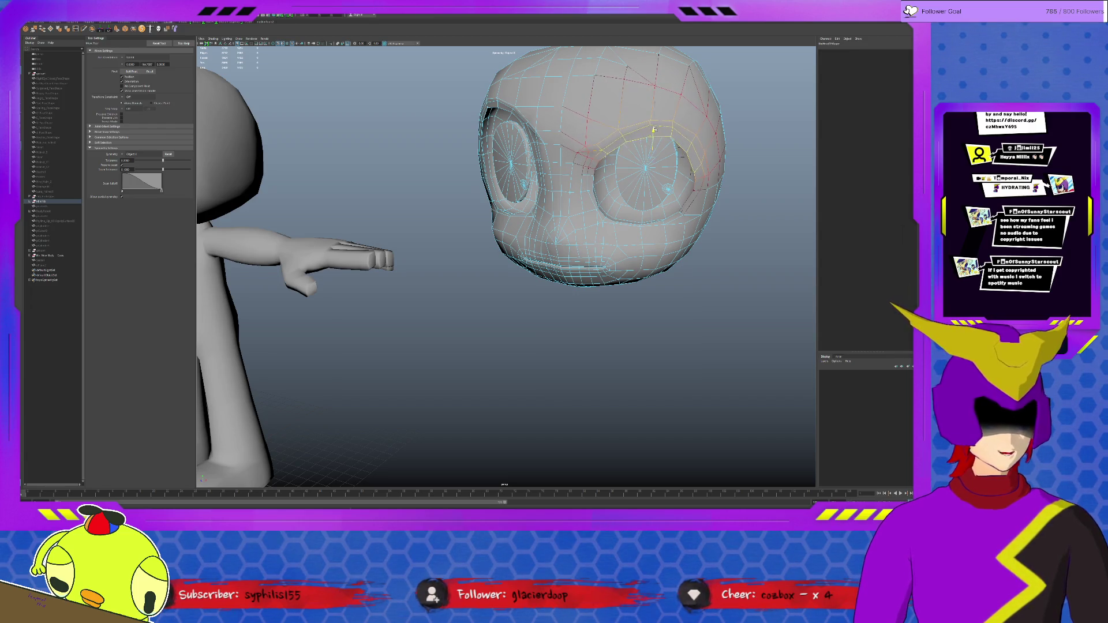
pyautogui.click(605, 221)
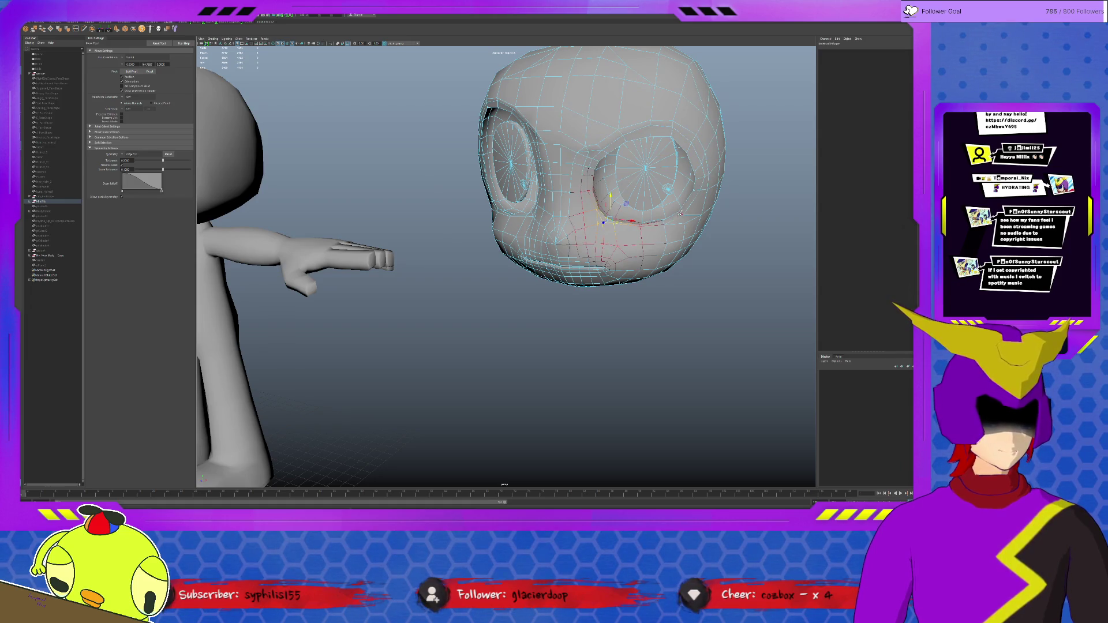
pyautogui.doubleClick(663, 209)
pyautogui.click(656, 220)
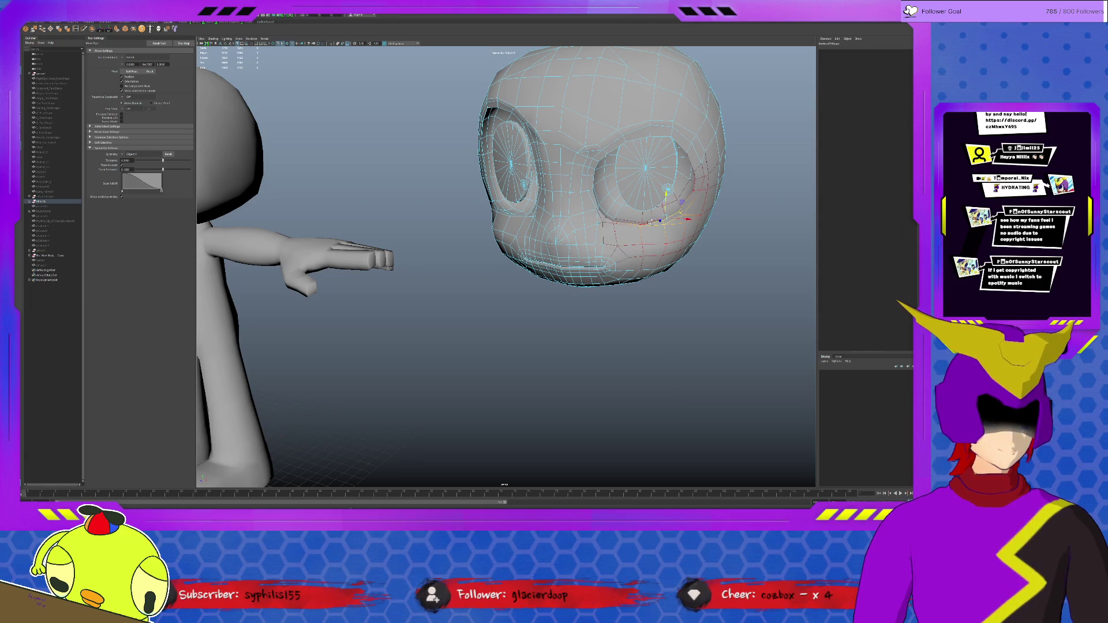
pyautogui.click(642, 221)
pyautogui.click(636, 221)
pyautogui.moveTo(668, 191)
pyautogui.mouseDown()
pyautogui.moveTo(645, 203)
pyautogui.moveTo(644, 180)
pyautogui.moveTo(671, 210)
pyautogui.mouseUp()
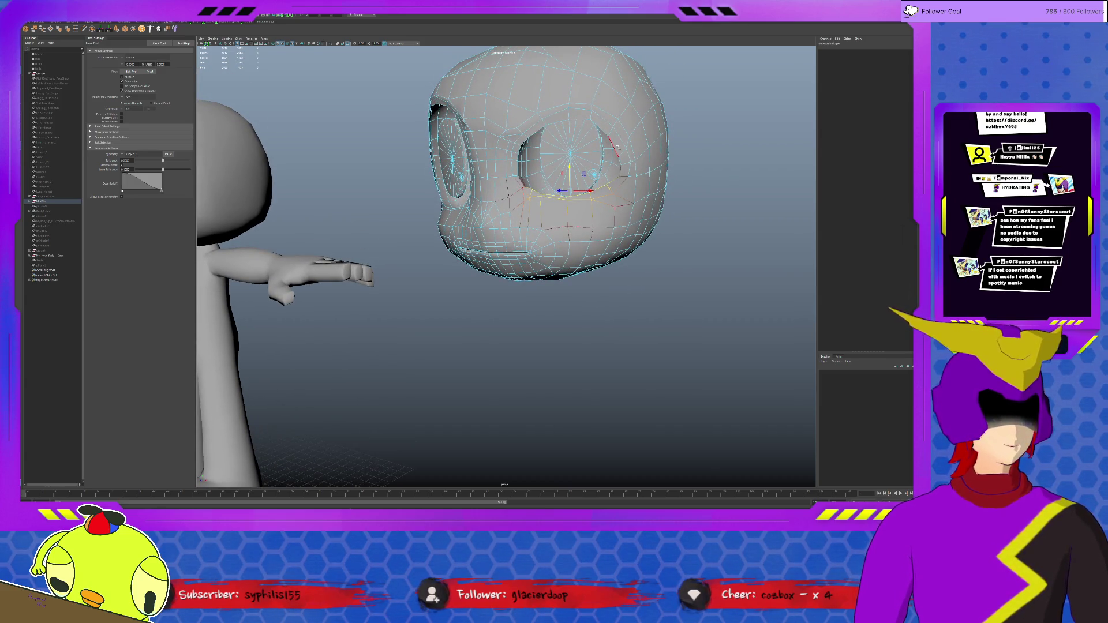
# Return the head to object mode and show the whole character again.
pyautogui.press('F8')
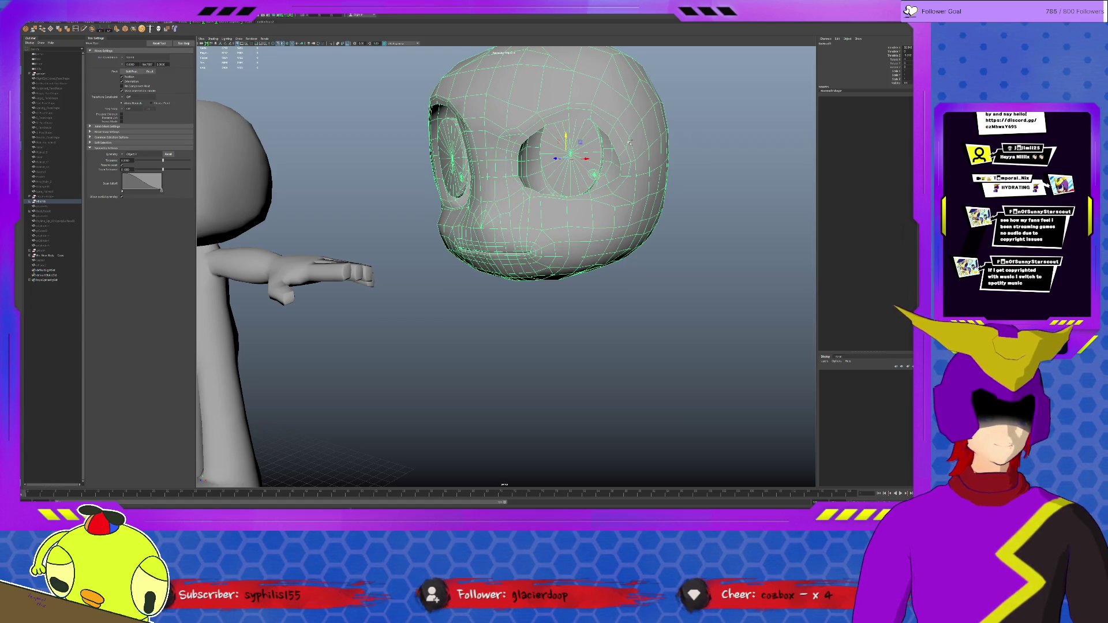
pyautogui.press('F8')
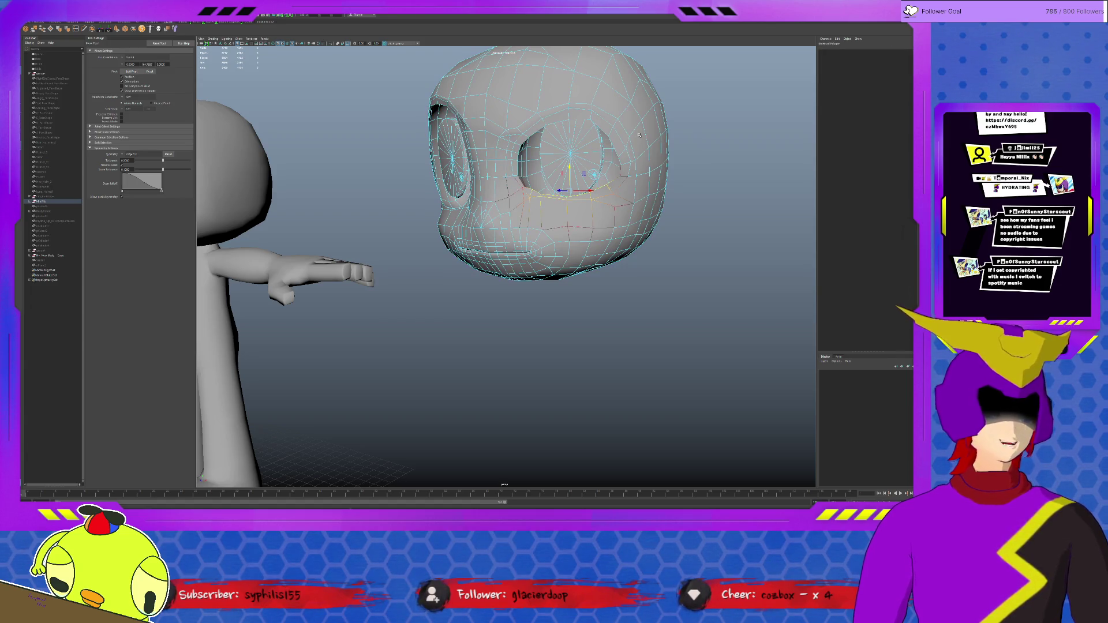
pyautogui.press('F8')
pyautogui.hotkey('ctrl', 'h')
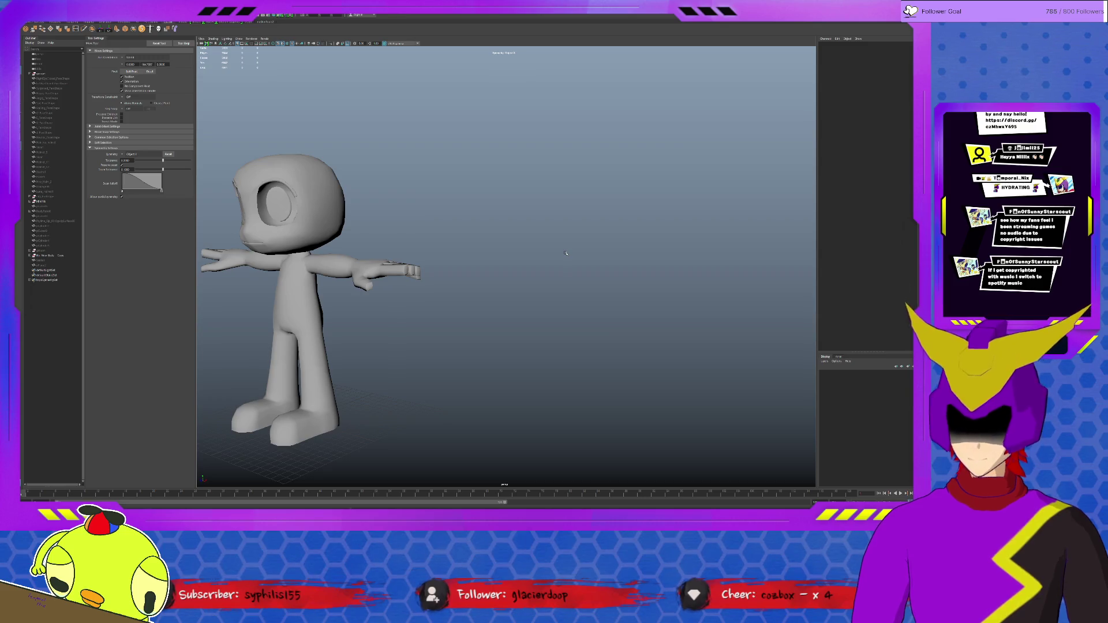
# Zoom the viewport out and back in on the posed mannequin on the grid.
pyautogui.scroll(-5, 568, 249)
pyautogui.scroll(2, 571, 244)
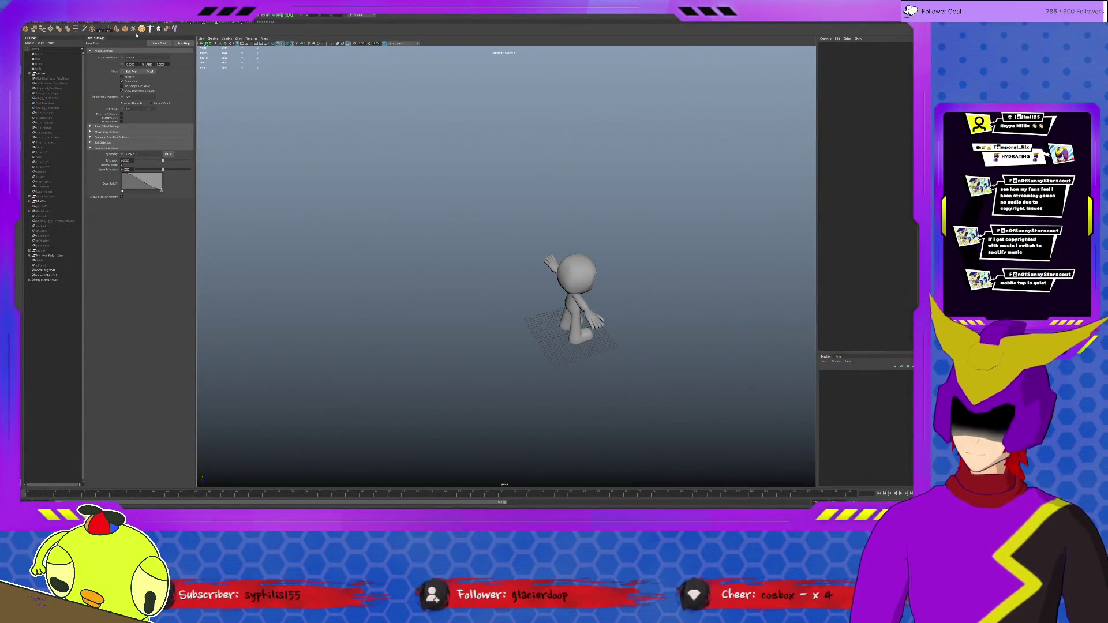
# Create a polygon cylinder and scale it into a wide flat disc under the character.
pyautogui.click(56, 21)
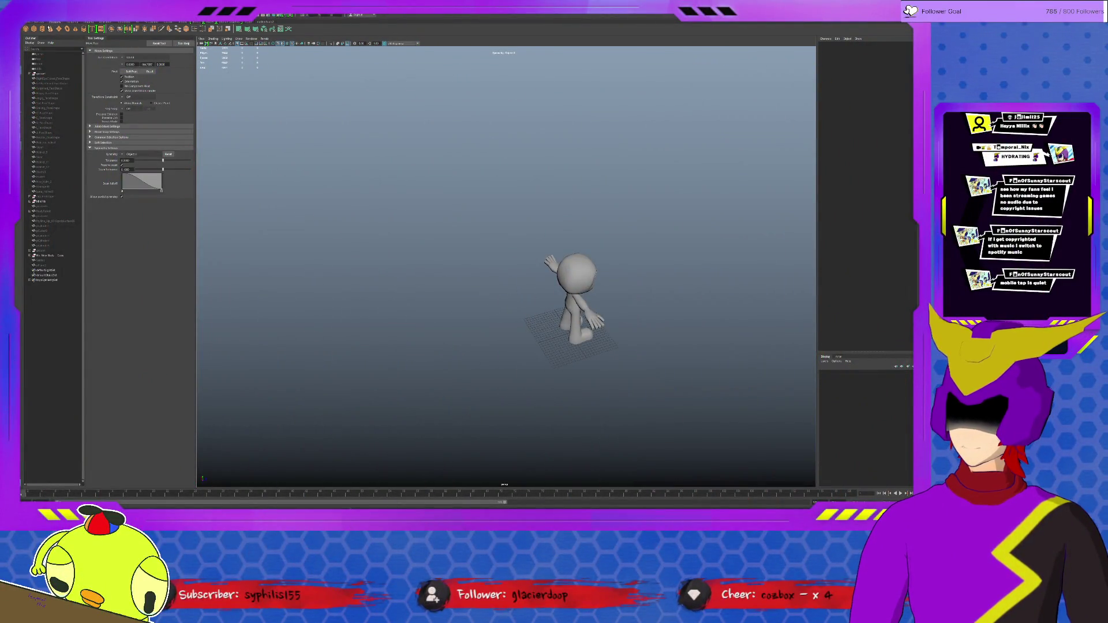
pyautogui.click(42, 28)
pyautogui.press('r')
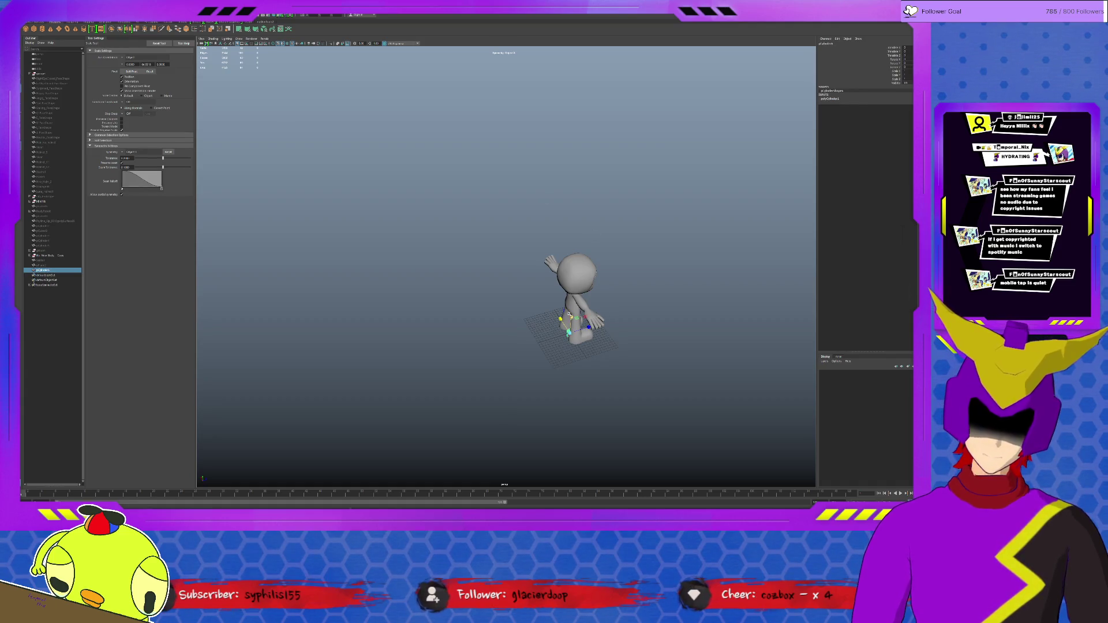
pyautogui.moveTo(570, 84); pyautogui.dragTo(658, 80)
pyautogui.scroll(-3, 551, 151)
pyautogui.moveTo(463, 324)
pyautogui.mouseDown(button='middle')
pyautogui.moveTo(470, 273)
pyautogui.moveTo(427, 274)
pyautogui.moveTo(444, 274)
pyautogui.mouseUp(button='middle')
# Move the disc to the right, frame it, and enlarge it well beyond the character.
pyautogui.press('w')
pyautogui.moveTo(525, 287)
pyautogui.mouseDown()
pyautogui.moveTo(677, 280)
pyautogui.moveTo(694, 260)
pyautogui.mouseUp()
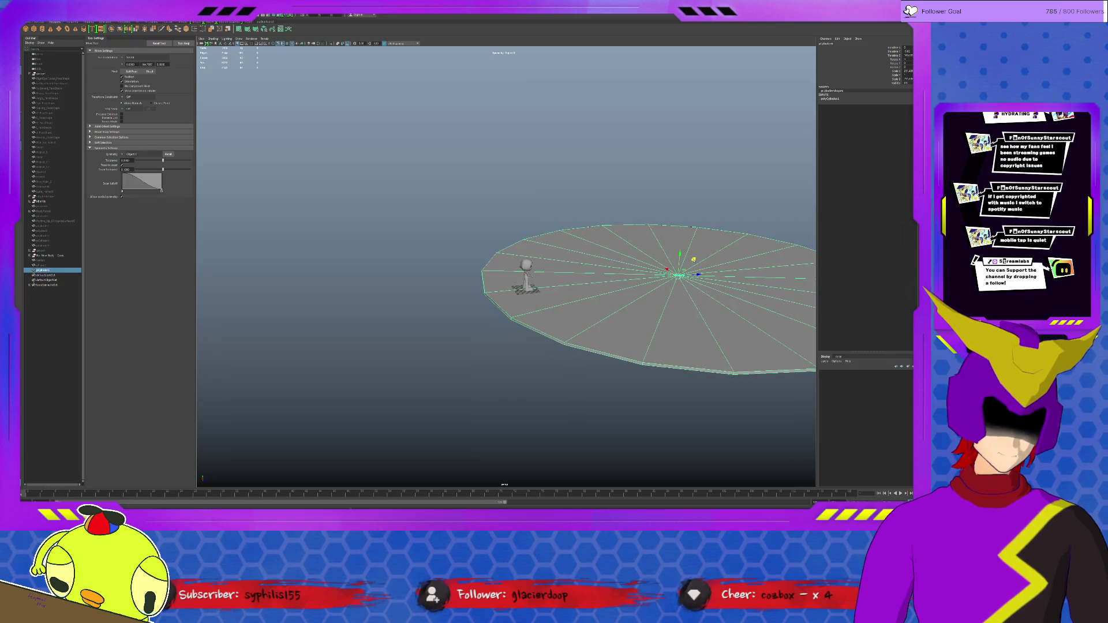
pyautogui.press('f')
pyautogui.press('r')
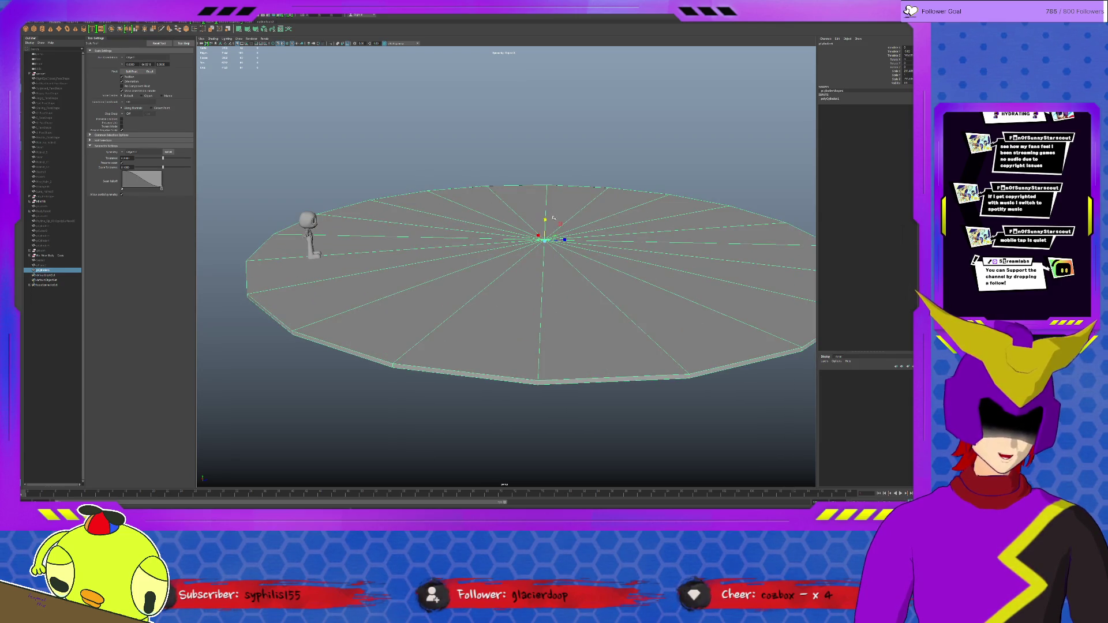
pyautogui.moveTo(545, 220); pyautogui.dragTo(565, 239)
pyautogui.press('w')
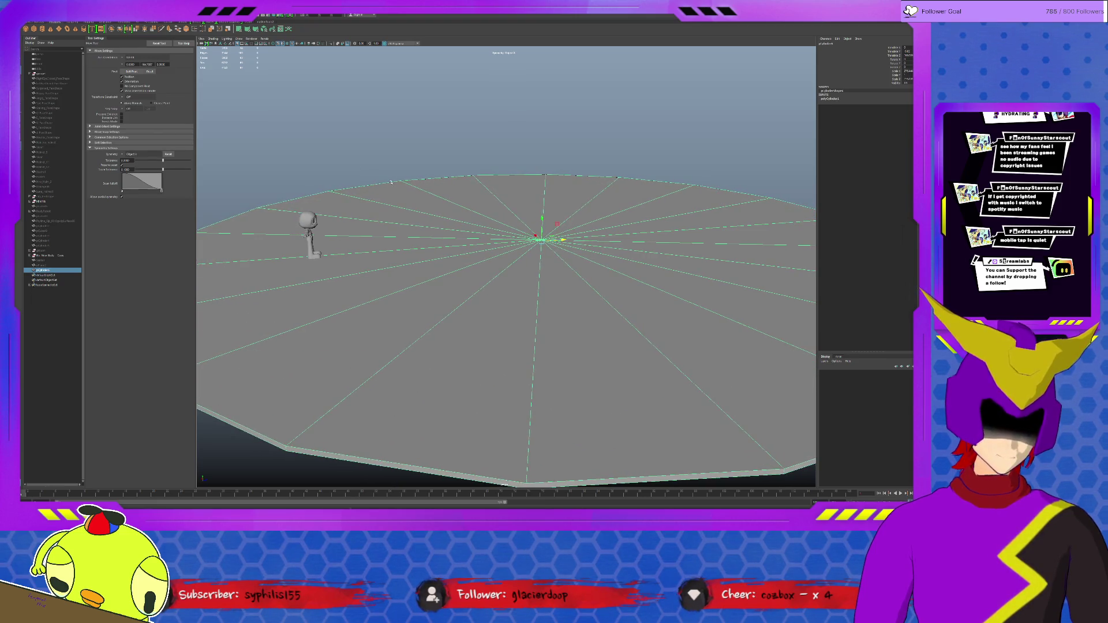
pyautogui.scroll(-3, 568, 240)
# Scale the small cube beside the character up into a large box.
pyautogui.click(344, 247)
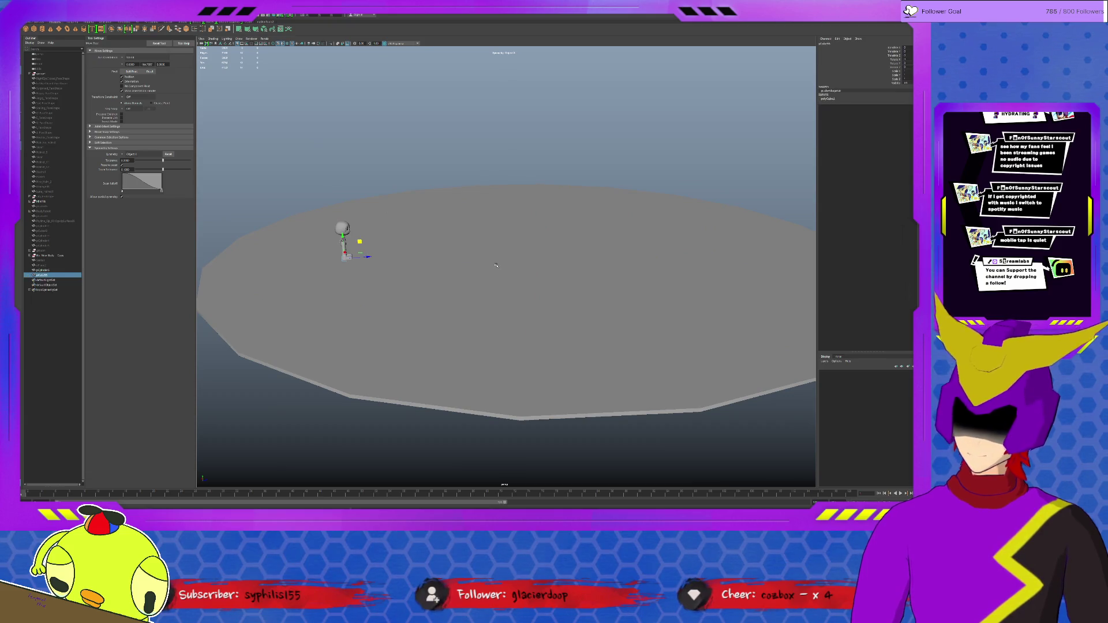
pyautogui.press('r')
pyautogui.moveTo(346, 259)
pyautogui.mouseDown()
pyautogui.moveTo(374, 238)
pyautogui.moveTo(231, 193)
pyautogui.moveTo(244, 201)
pyautogui.mouseUp()
pyautogui.press('w')
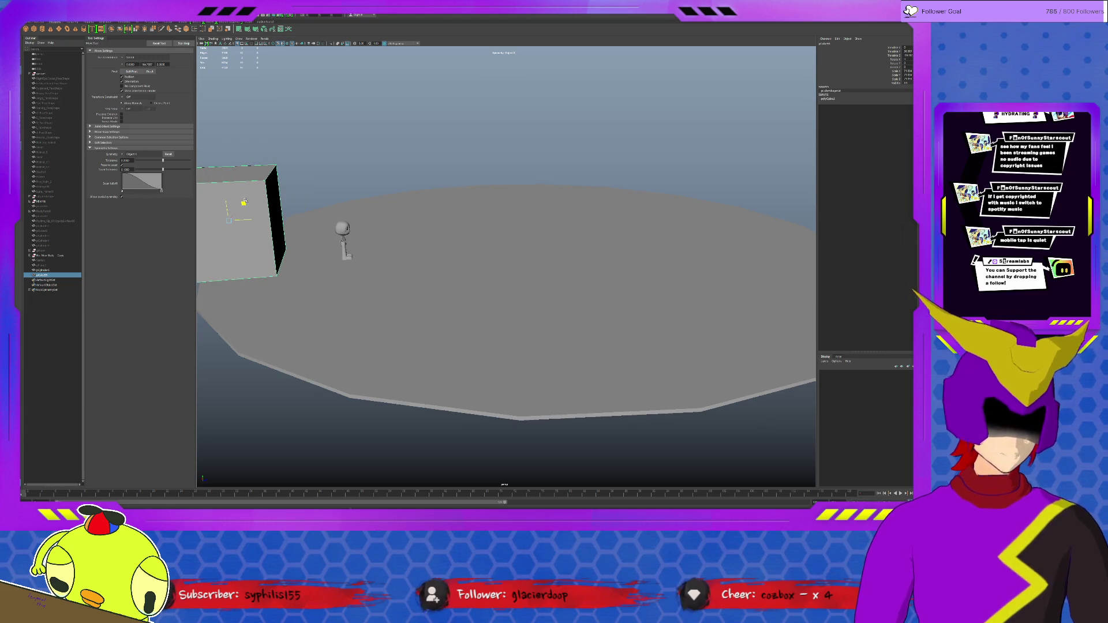
# Duplicate the box twice, moving a copy to the platform's right edge and rotating copies.
pyautogui.scroll(-5, 404, 237)
pyautogui.scroll(3, 442, 238)
pyautogui.keyDown('alt'); pyautogui.moveTo(443, 239); pyautogui.dragTo(436, 248); pyautogui.keyUp('alt')
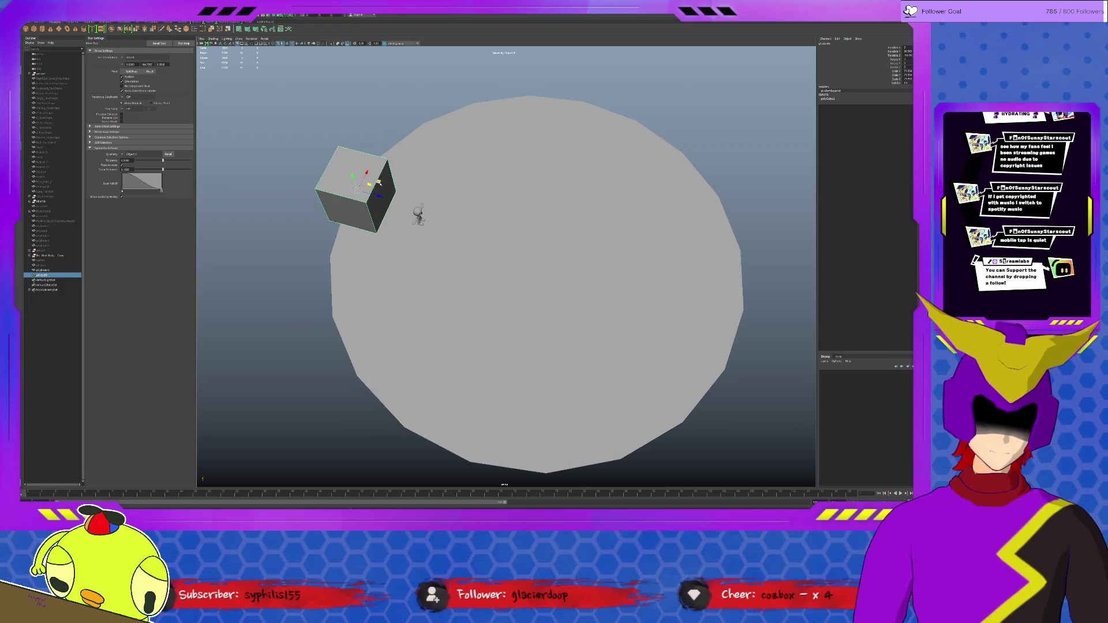
pyautogui.hotkey('ctrl', 'd')
pyautogui.moveTo(379, 183)
pyautogui.mouseDown()
pyautogui.moveTo(733, 236)
pyautogui.moveTo(755, 225)
pyautogui.moveTo(749, 243)
pyautogui.moveTo(753, 196)
pyautogui.moveTo(733, 290)
pyautogui.moveTo(735, 343)
pyautogui.moveTo(740, 335)
pyautogui.moveTo(714, 362)
pyautogui.moveTo(700, 349)
pyautogui.mouseUp()
pyautogui.press('e')
pyautogui.press('w')
pyautogui.hotkey('ctrl', 'd')
pyautogui.press('e')
# Duplicate the left cube, move it to the platform's back, and stretch it into a long block.
pyautogui.click(360, 187)
pyautogui.hotkey('ctrl', 'd')
pyautogui.press('w')
pyautogui.moveTo(378, 182)
pyautogui.mouseDown()
pyautogui.moveTo(552, 86)
pyautogui.moveTo(597, 75)
pyautogui.mouseUp()
pyautogui.moveTo(629, 183)
pyautogui.keyDown('alt'); pyautogui.mouseDown()
pyautogui.moveTo(621, 151)
pyautogui.moveTo(664, 153)
pyautogui.mouseUp(); pyautogui.keyUp('alt')
pyautogui.press('r')
pyautogui.press('w')
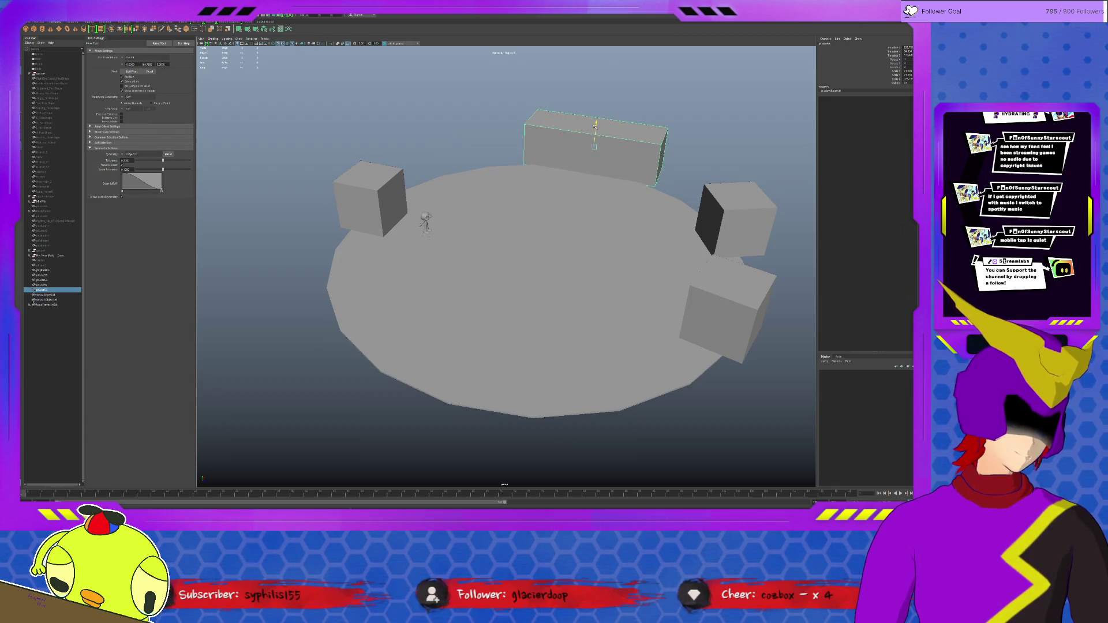
pyautogui.moveTo(600, 139); pyautogui.dragTo(595, 139)
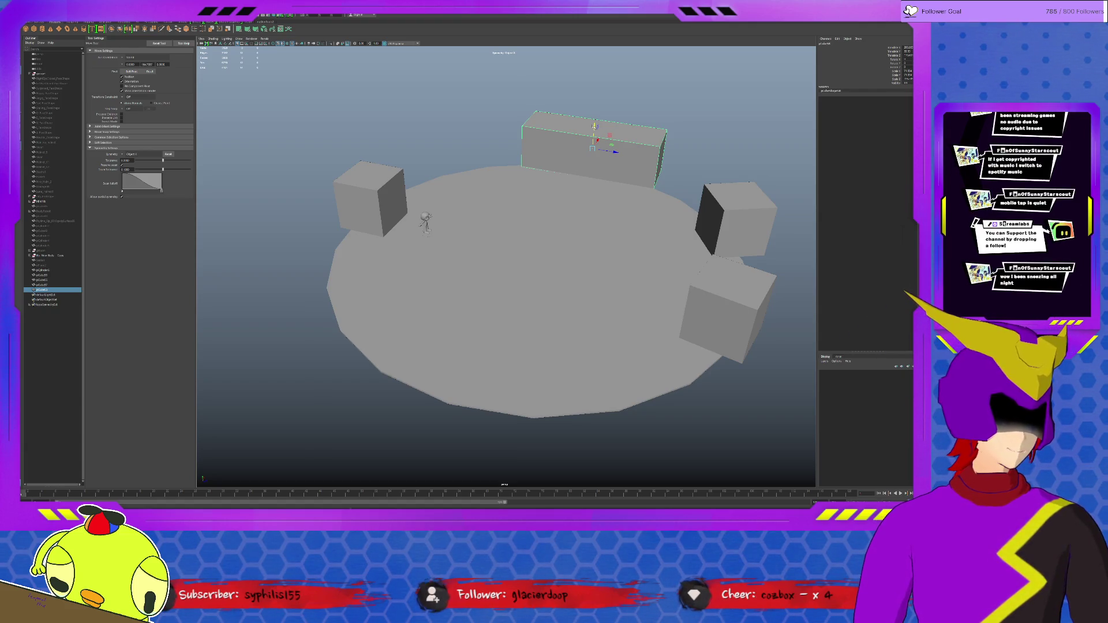
# Frame the long block from the front, deselect it, and start the Insert Edge Loop Tool.
pyautogui.press('f')
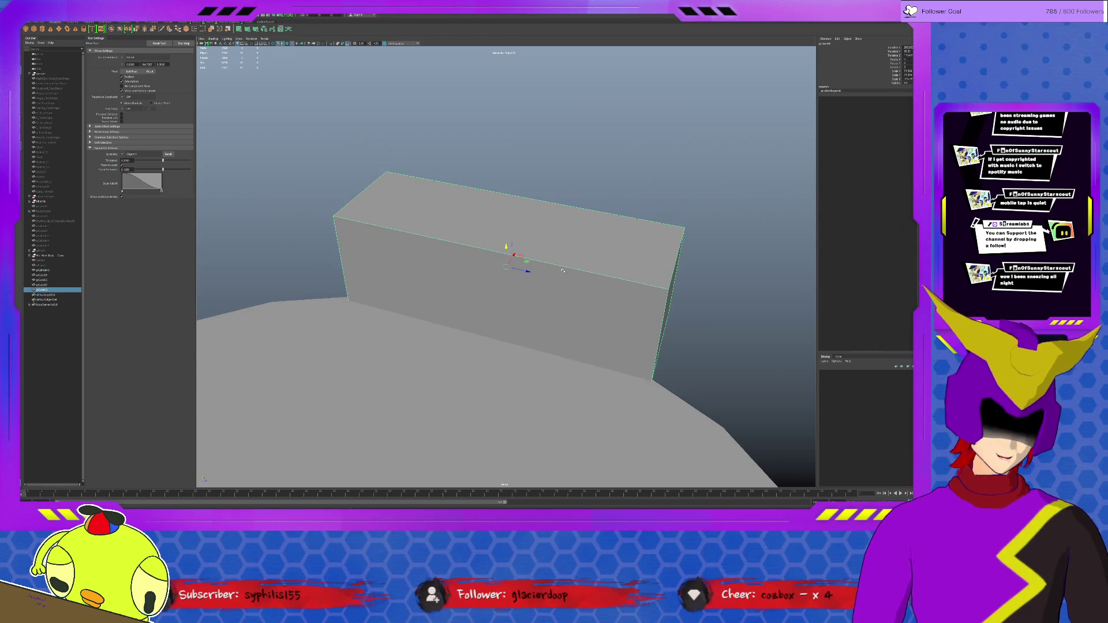
pyautogui.moveTo(563, 271)
pyautogui.keyDown('alt'); pyautogui.mouseDown()
pyautogui.moveTo(537, 271)
pyautogui.moveTo(565, 263)
pyautogui.moveTo(558, 280)
pyautogui.mouseUp(); pyautogui.keyUp('alt')
pyautogui.keyDown('ctrl'); pyautogui.click(558, 283); pyautogui.keyUp('ctrl')
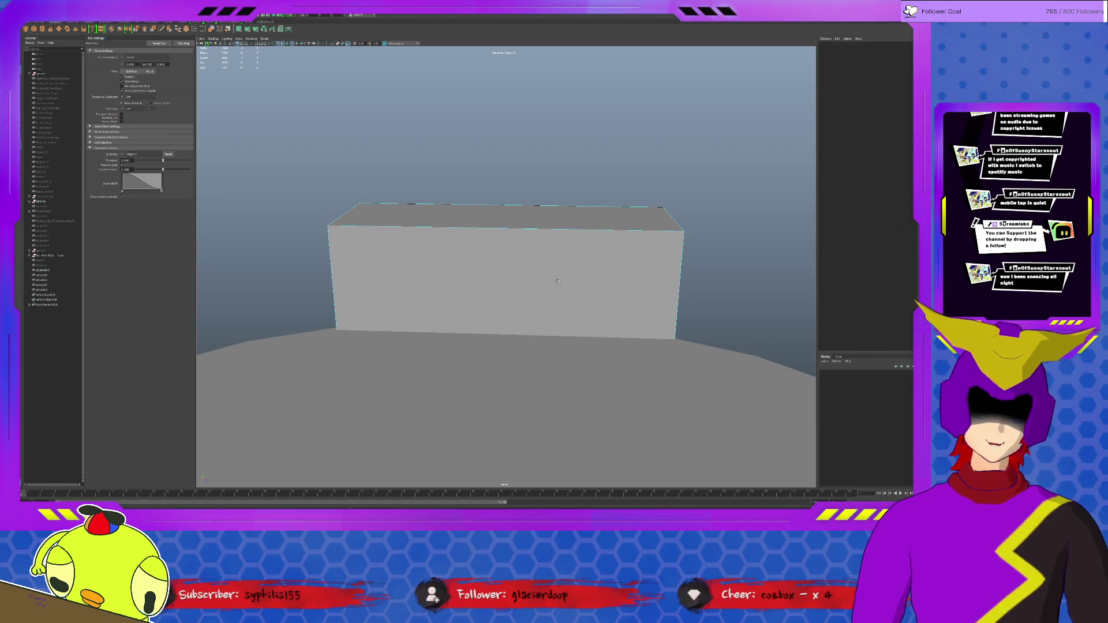
pyautogui.click(172, 22)
pyautogui.click(81, 28)
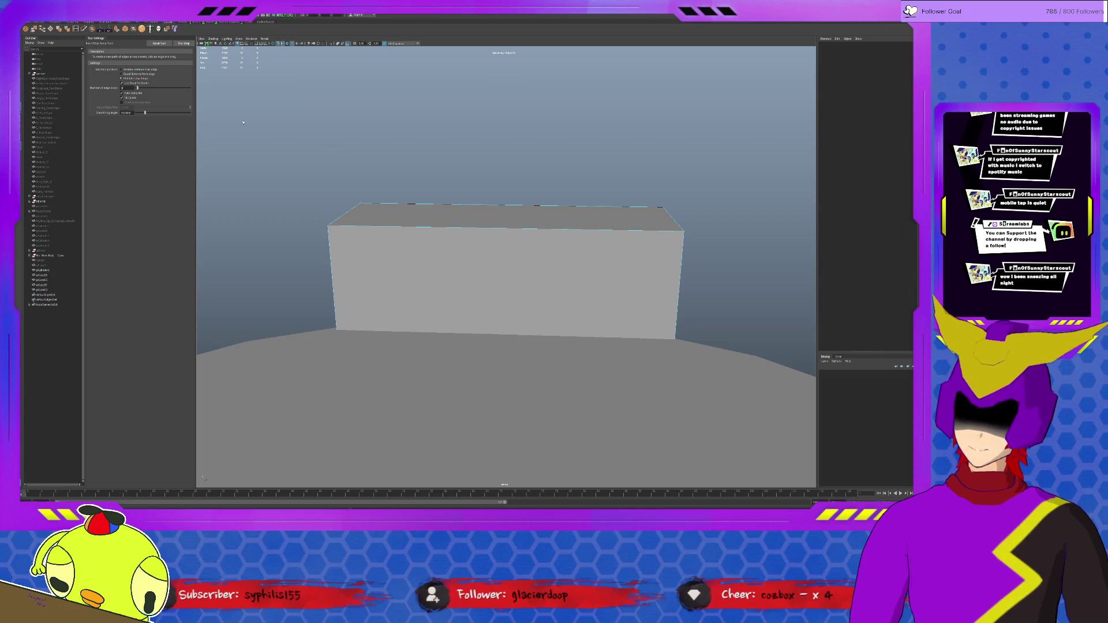
# Insert vertical edge loops across the block plus one horizontal loop at a relative distance.
pyautogui.click(578, 206)
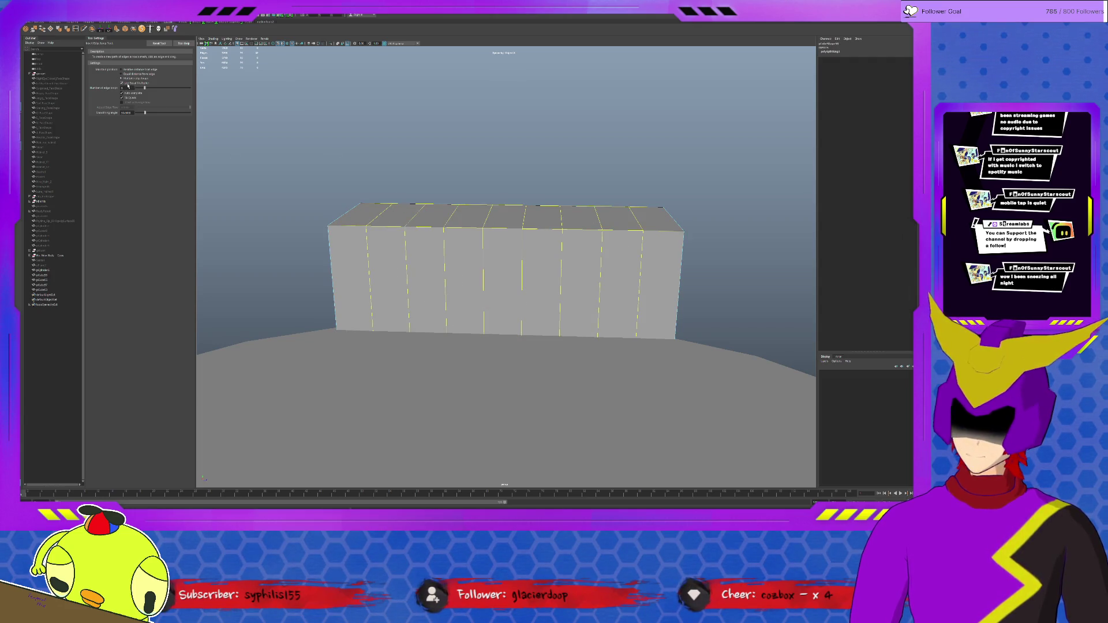
pyautogui.click(139, 69)
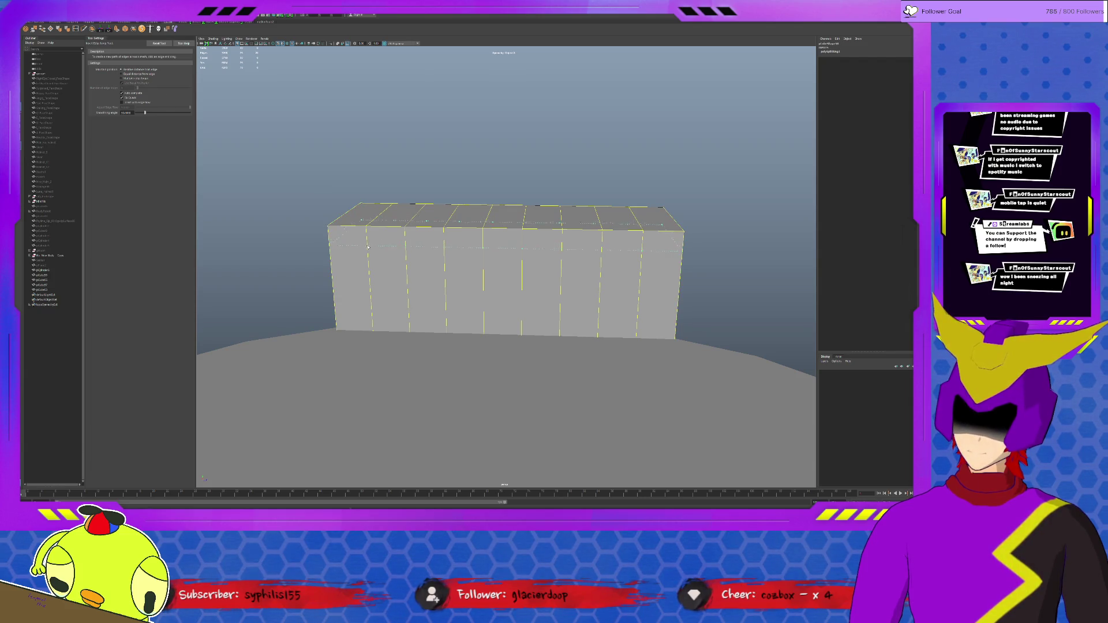
pyautogui.click(369, 254)
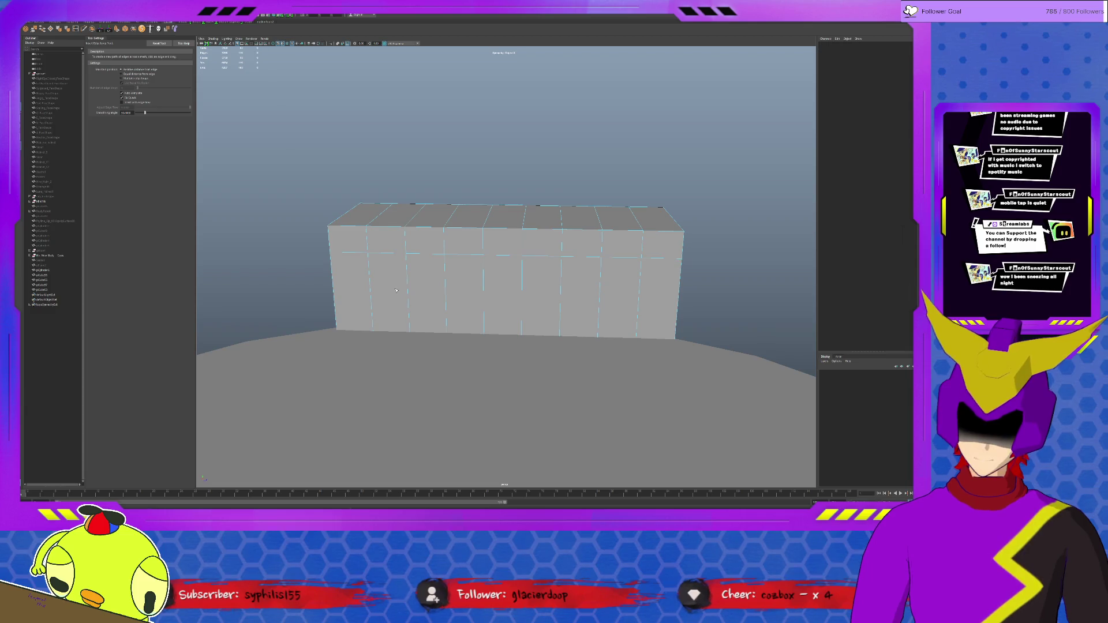
# Select three of the lower wall faces between the vertical loops.
pyautogui.press('q')
pyautogui.click(462, 276)
pyautogui.keyDown('shift'); pyautogui.click(388, 291); pyautogui.keyUp('shift')
pyautogui.keyDown('shift'); pyautogui.click(541, 294); pyautogui.keyUp('shift')
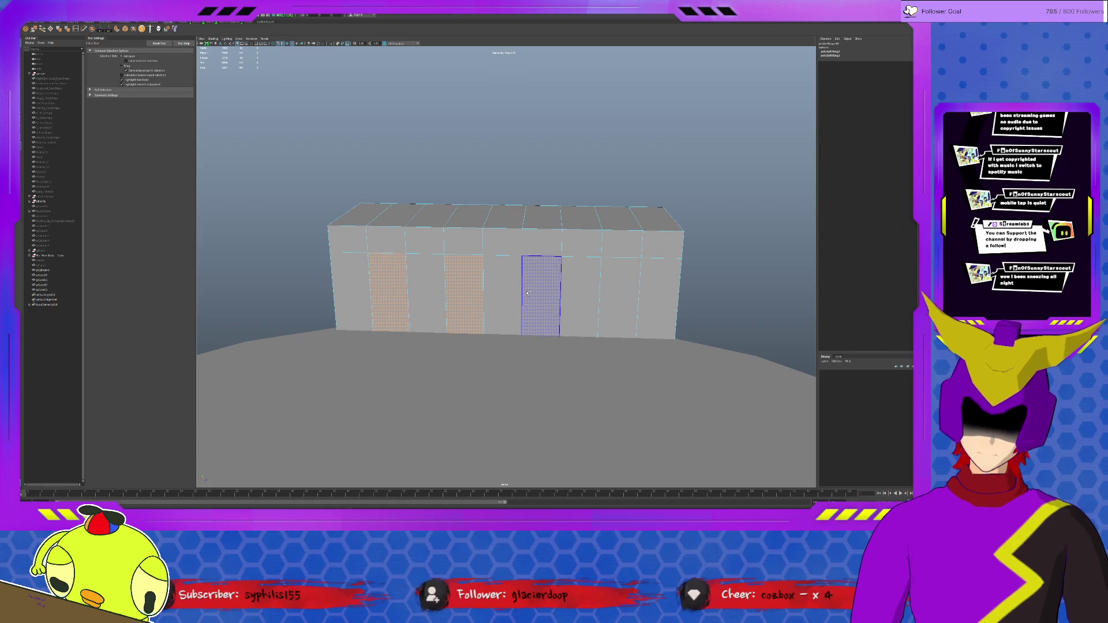
# Add the fourth lower face and extrude all four inward as door recesses, then reselect the wall.
pyautogui.keyDown('shift'); pyautogui.click(620, 297); pyautogui.keyUp('shift')
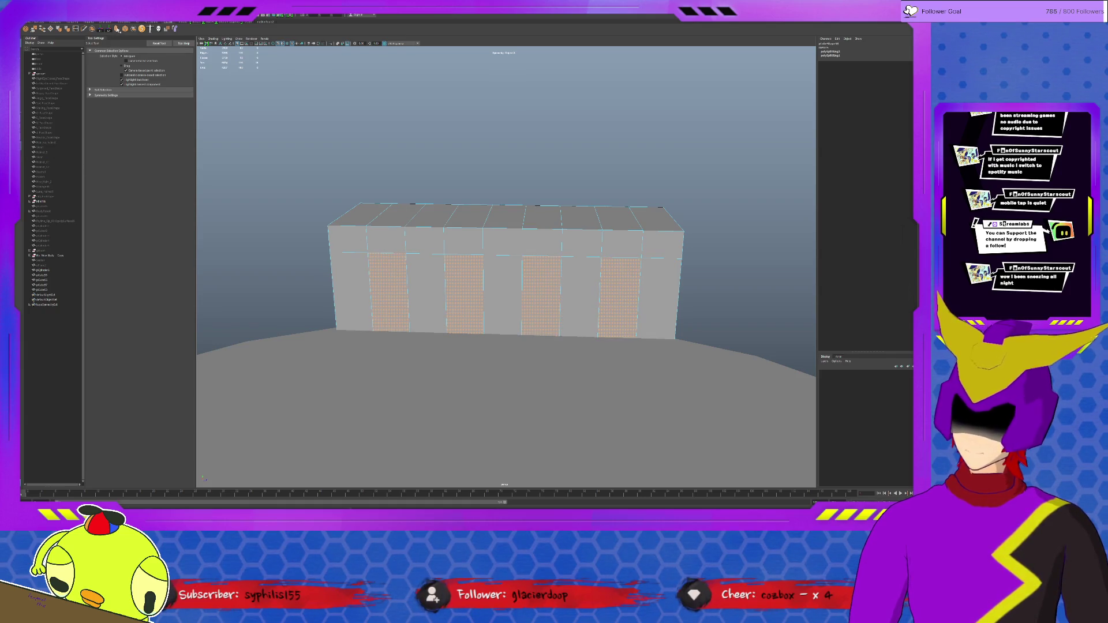
pyautogui.click(117, 29)
pyautogui.moveTo(386, 298); pyautogui.dragTo(398, 287)
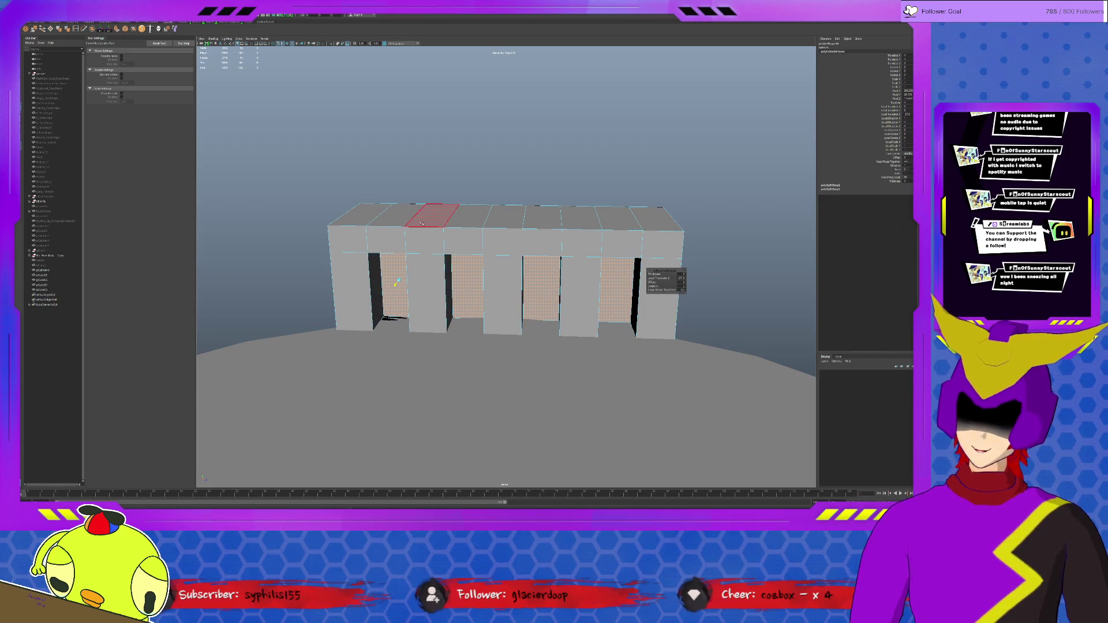
pyautogui.press('q')
pyautogui.scroll(3, 481, 311)
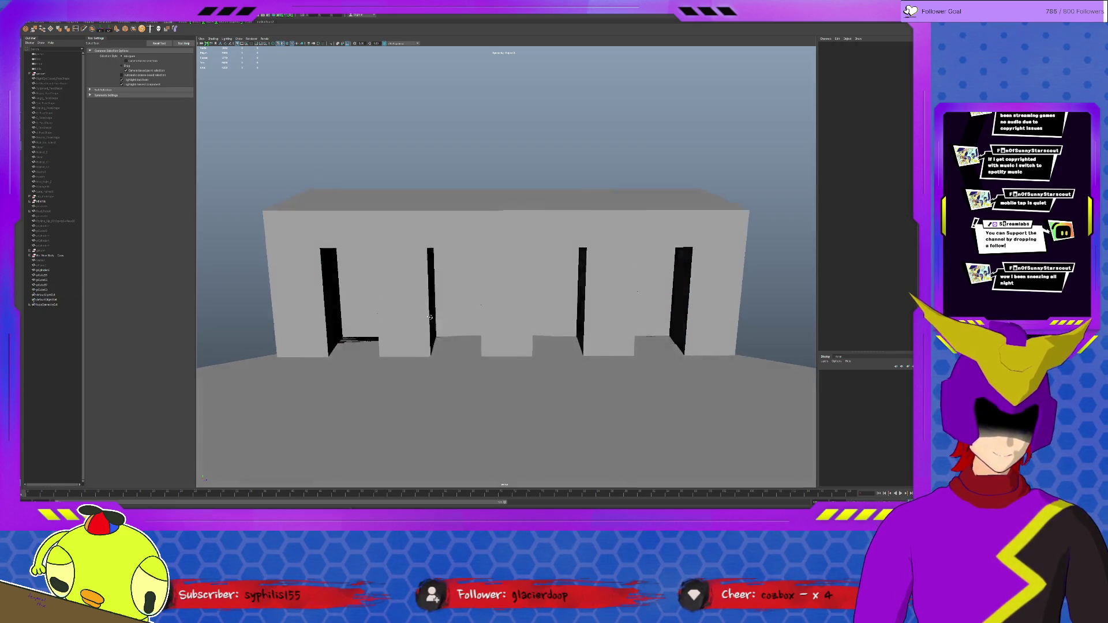
pyautogui.keyDown('alt'); pyautogui.moveTo(481, 311); pyautogui.dragTo(365, 293); pyautogui.keyUp('alt')
pyautogui.click(365, 292)
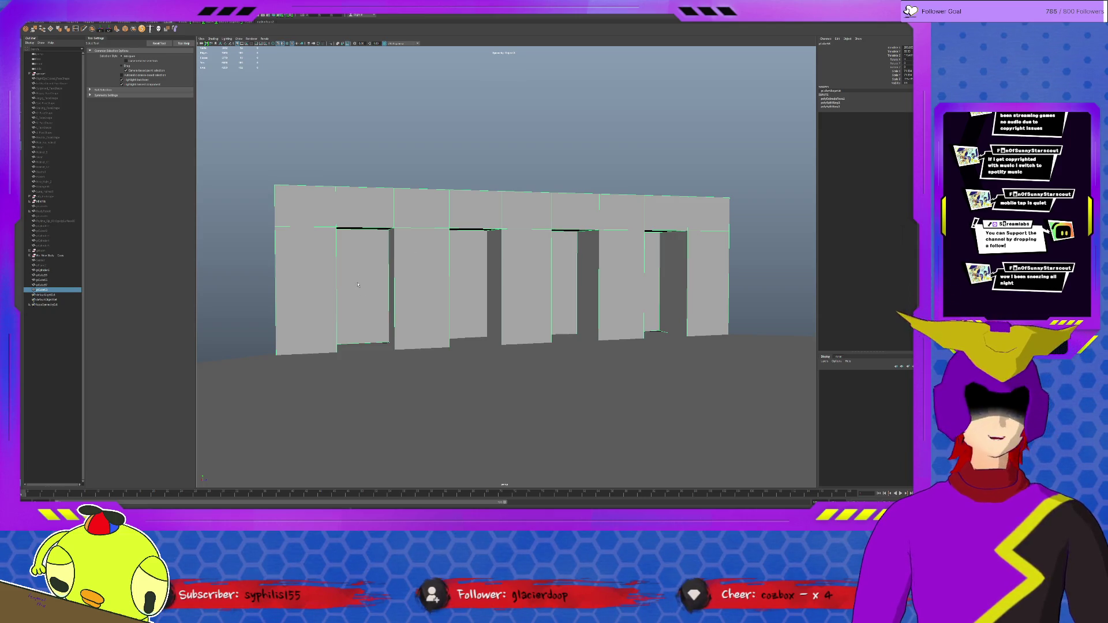
# Click through the recessed door faces of the wall in face mode.
pyautogui.press('F11')
pyautogui.click(358, 276)
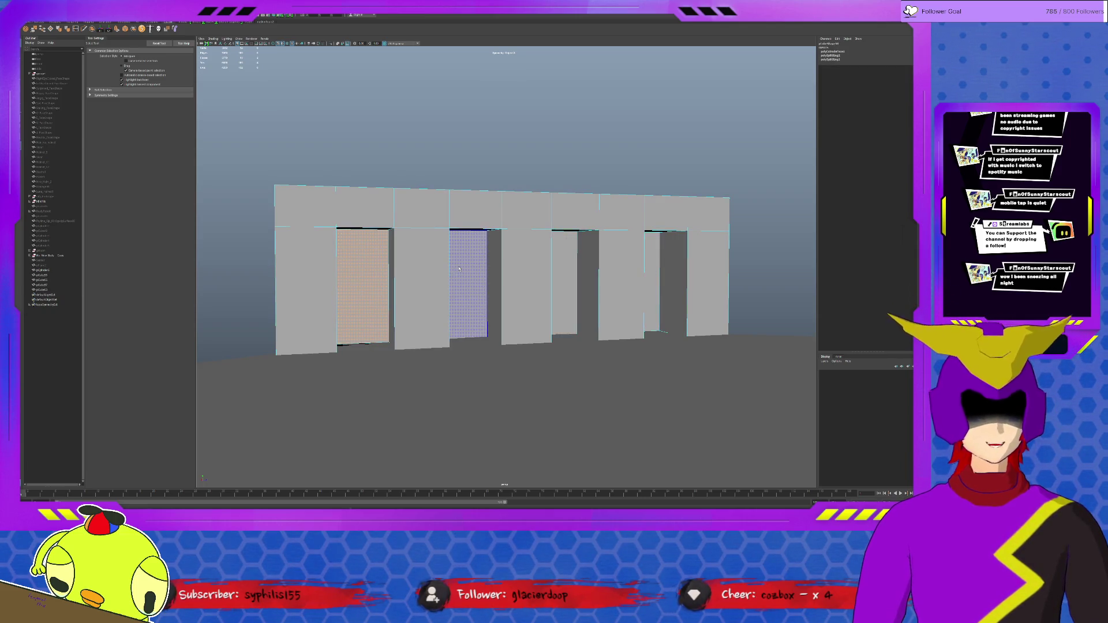
pyautogui.click(462, 272)
pyautogui.click(563, 282)
pyautogui.click(661, 298)
pyautogui.click(658, 297)
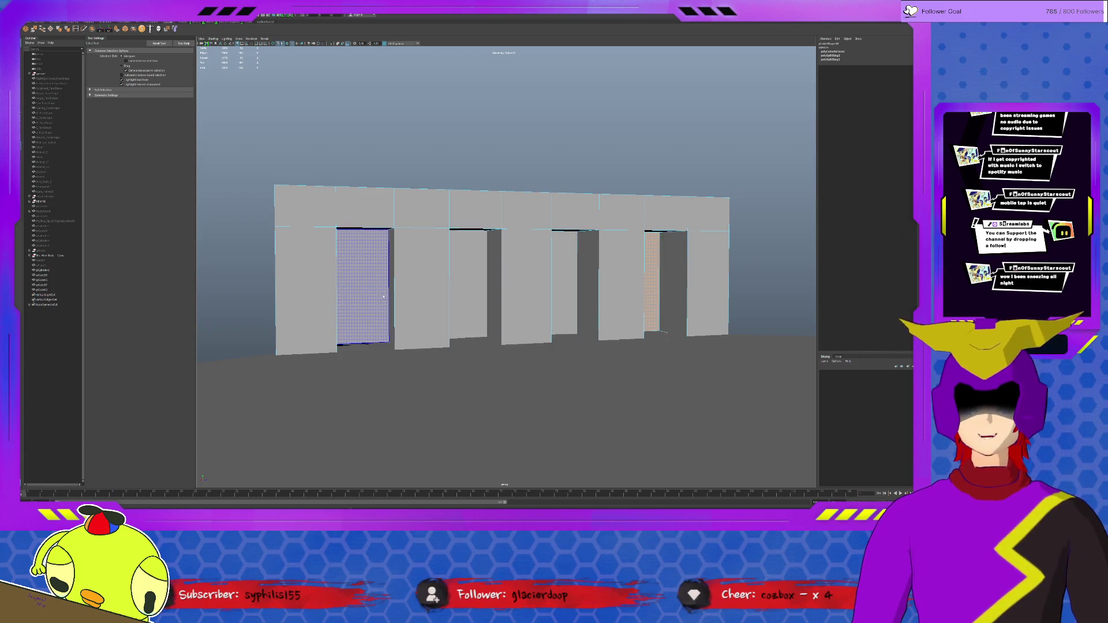
# Reselect the four door faces across the wall and leave face editing.
pyautogui.click(363, 289)
pyautogui.click(468, 283)
pyautogui.click(708, 283)
pyautogui.click(652, 297)
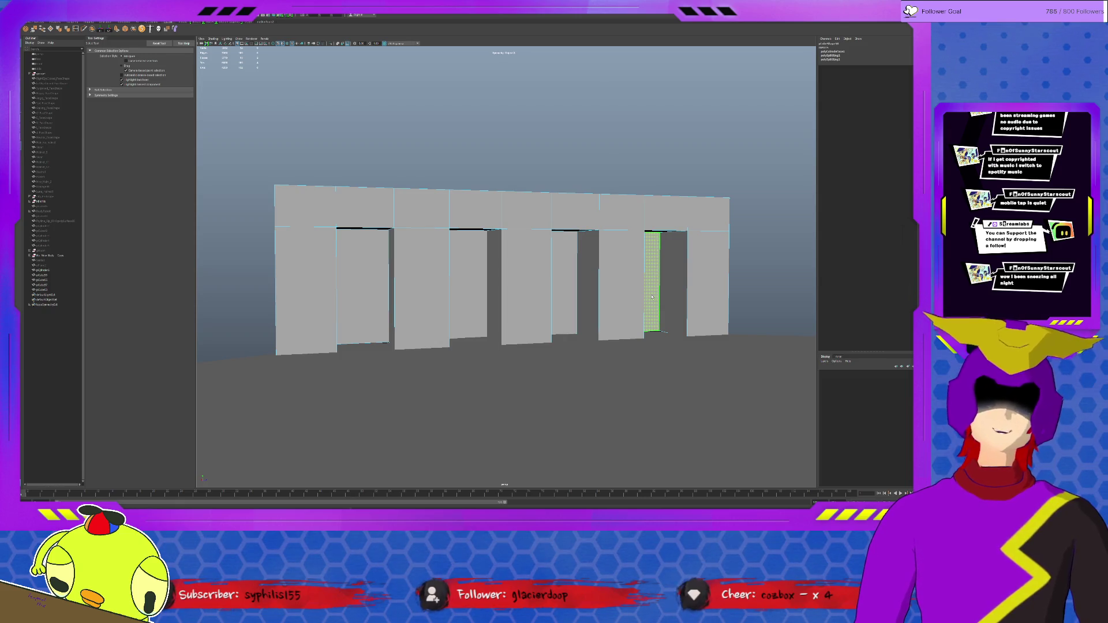
pyautogui.keyDown('shift'); pyautogui.click(565, 283); pyautogui.keyUp('shift')
pyautogui.keyDown('shift'); pyautogui.click(468, 283); pyautogui.keyUp('shift')
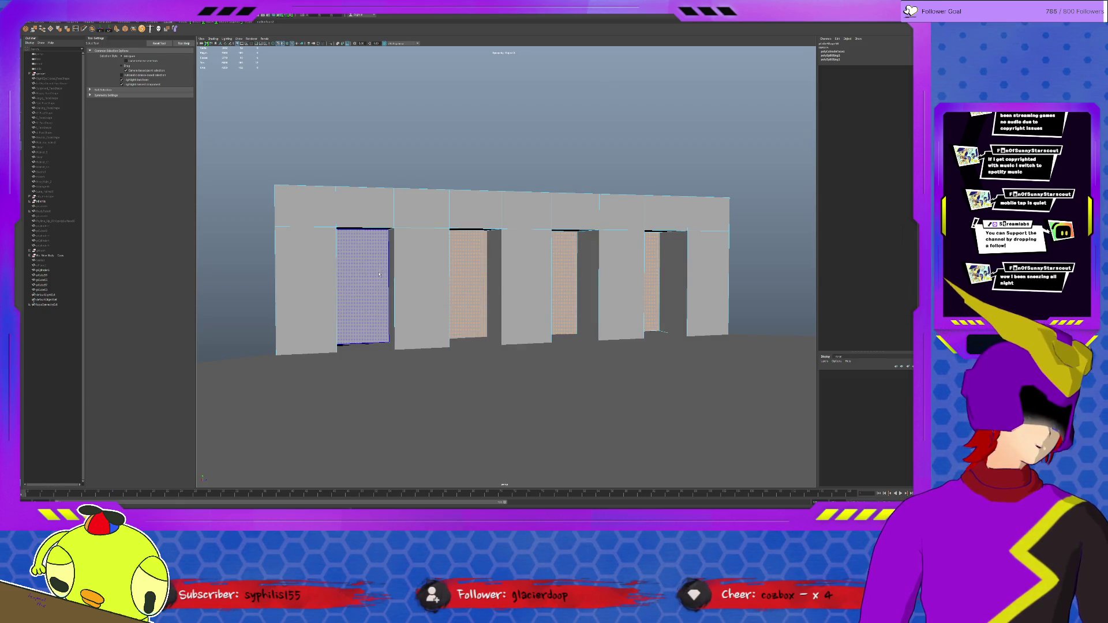
pyautogui.keyDown('shift'); pyautogui.click(381, 273); pyautogui.keyUp('shift')
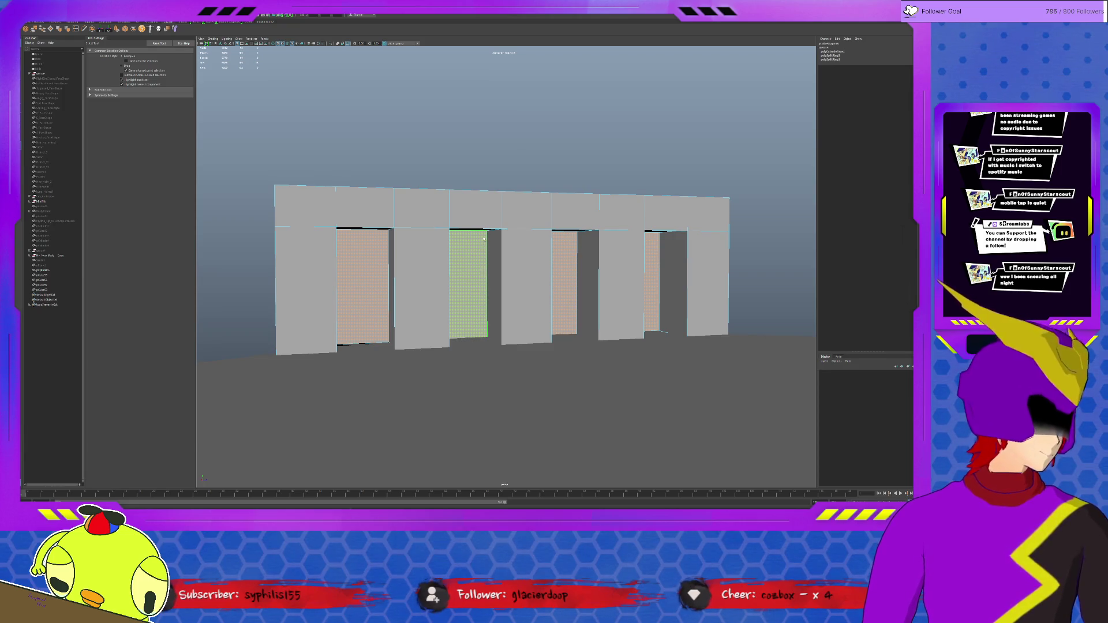
pyautogui.press('Delete')
# Swing out to a wider frontal view and select the platform disc.
pyautogui.moveTo(484, 222)
pyautogui.keyDown('alt'); pyautogui.mouseDown()
pyautogui.moveTo(519, 257)
pyautogui.moveTo(445, 470)
pyautogui.moveTo(740, 285)
pyautogui.moveTo(528, 345)
pyautogui.mouseUp(); pyautogui.keyUp('alt')
pyautogui.scroll(5, 528, 346)
pyautogui.click(641, 257)
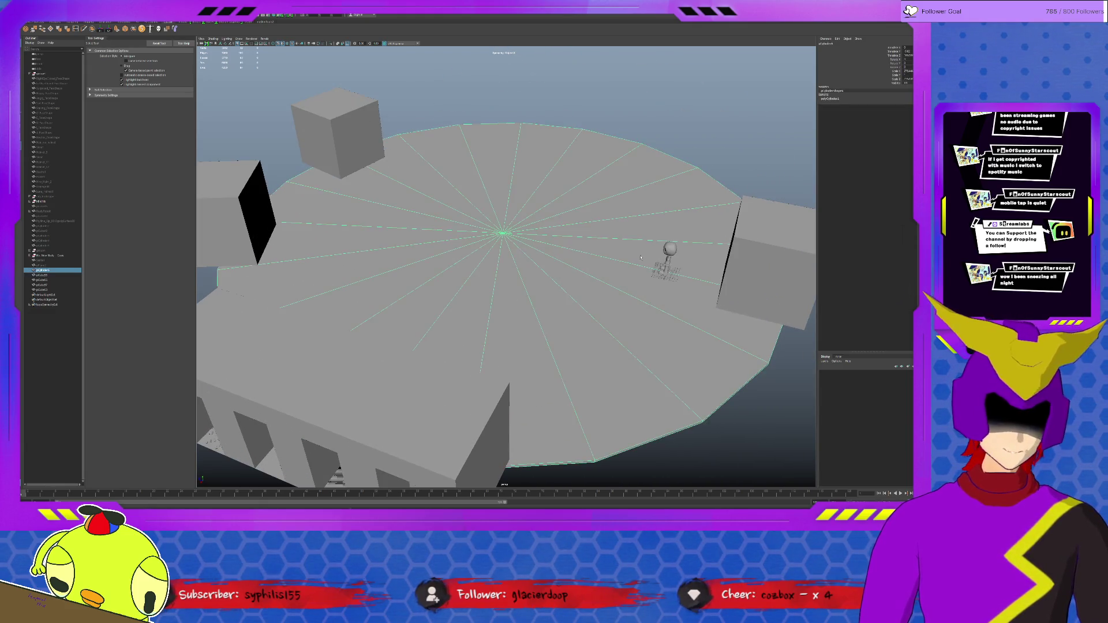
# Select the round platform's wedge faces and pull back to a near top-down view.
pyautogui.click(666, 263)
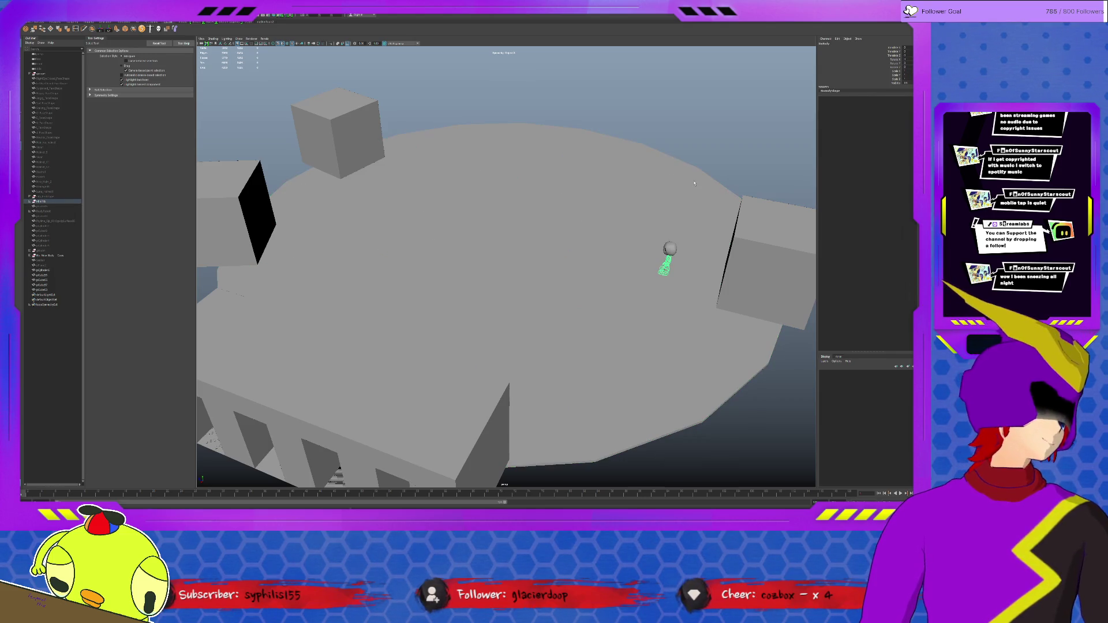
pyautogui.click(680, 167)
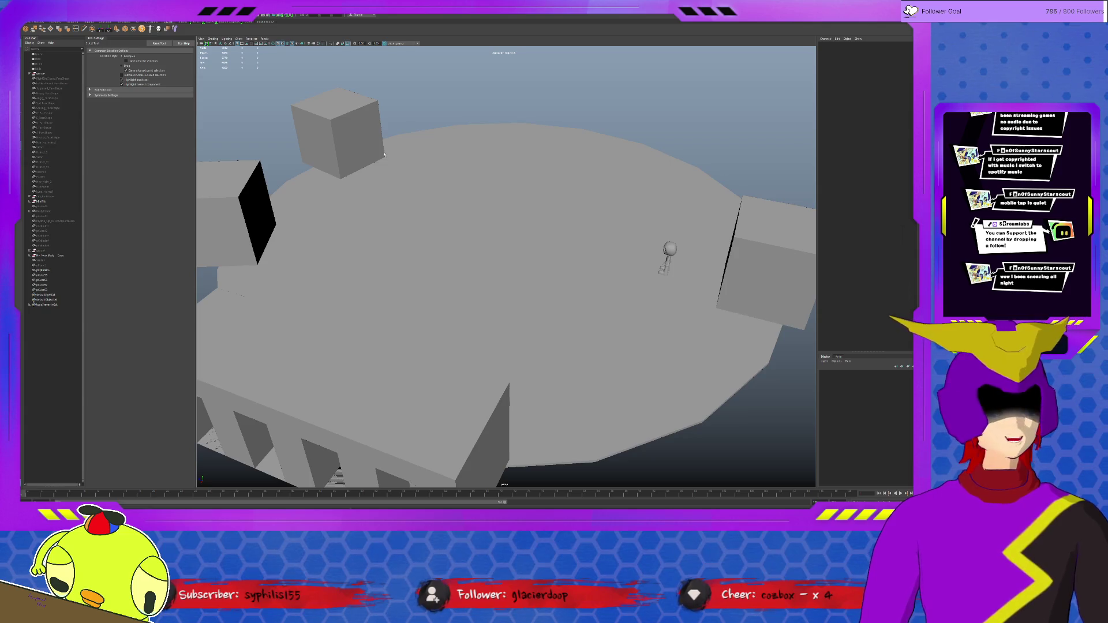
pyautogui.click(411, 165)
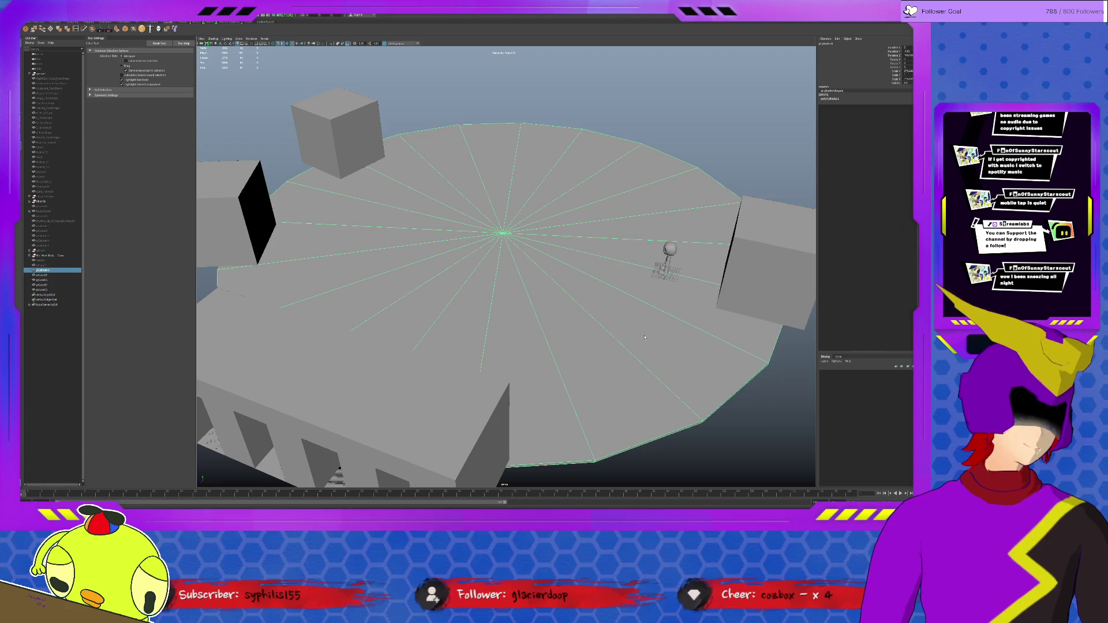
pyautogui.press('F11')
pyautogui.click(634, 290)
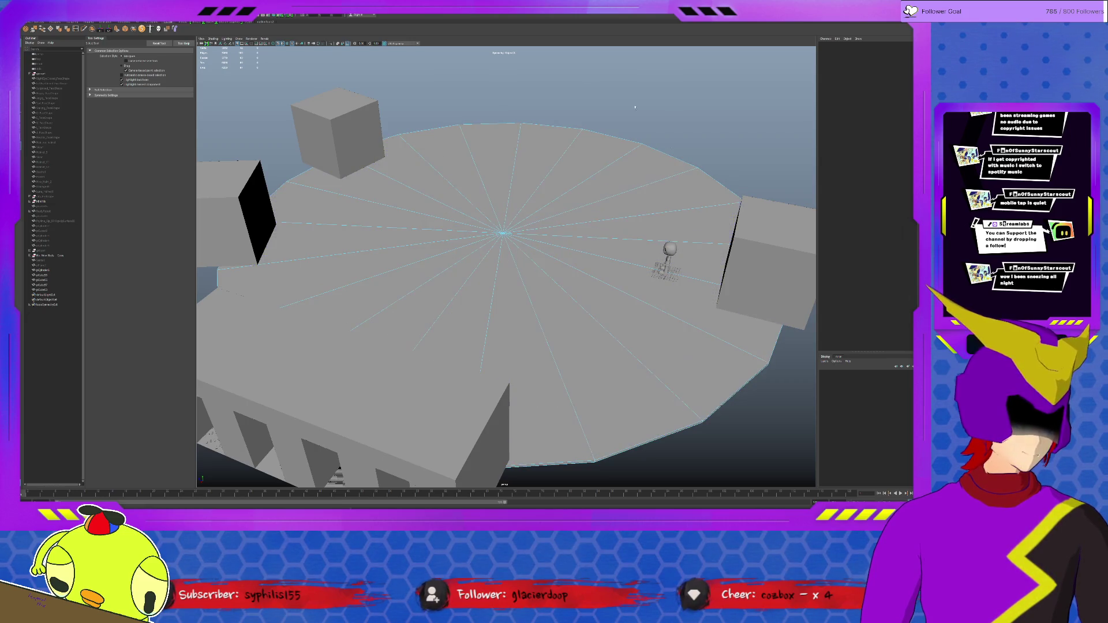
pyautogui.moveTo(668, 272)
pyautogui.keyDown('alt'); pyautogui.mouseDown()
pyautogui.moveTo(628, 201)
pyautogui.moveTo(656, 223)
pyautogui.mouseUp(); pyautogui.keyUp('alt')
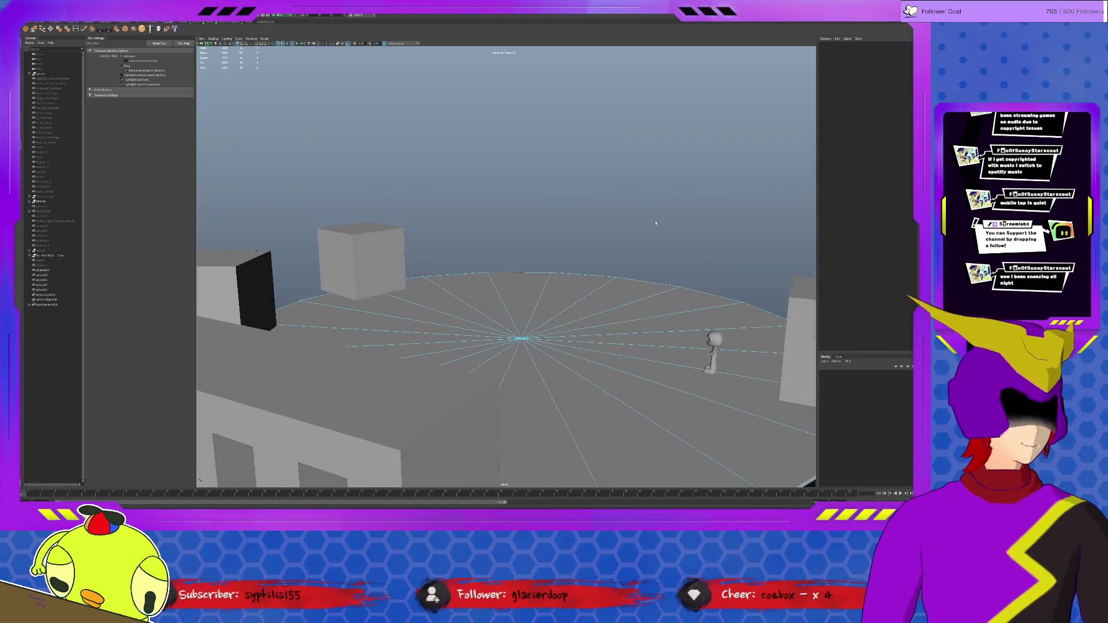
pyautogui.moveTo(696, 277)
pyautogui.keyDown('alt'); pyautogui.mouseDown()
pyautogui.moveTo(664, 272)
pyautogui.moveTo(646, 289)
pyautogui.moveTo(519, 262)
pyautogui.mouseUp(); pyautogui.keyUp('alt')
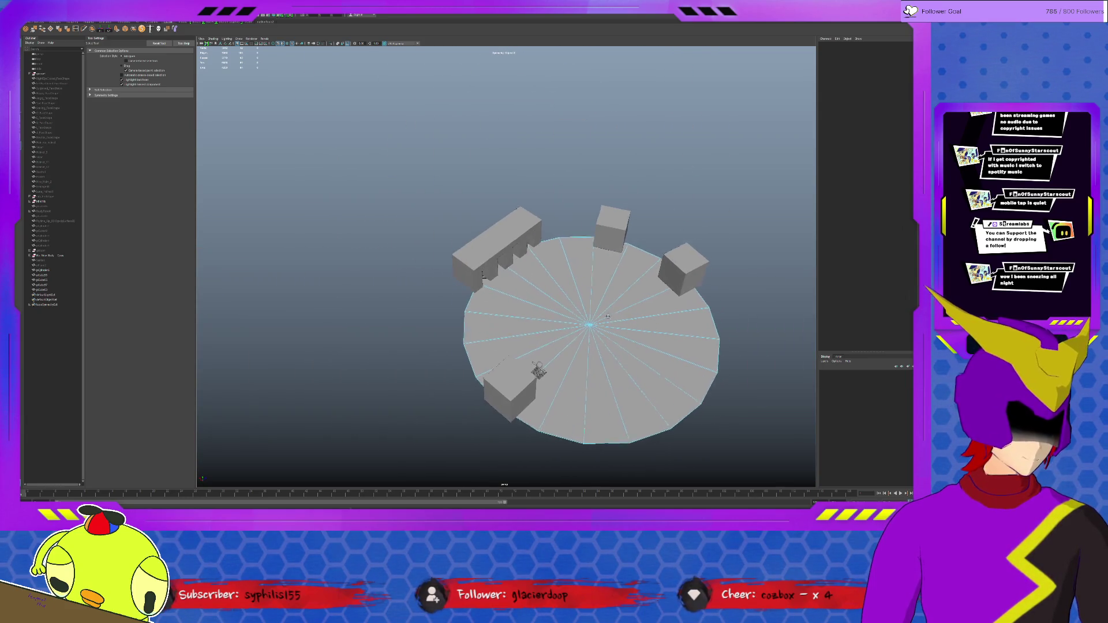
# Extrude the cube's left end face beside the character outward to lengthen it.
pyautogui.scroll(2, 480, 258)
pyautogui.click(382, 308)
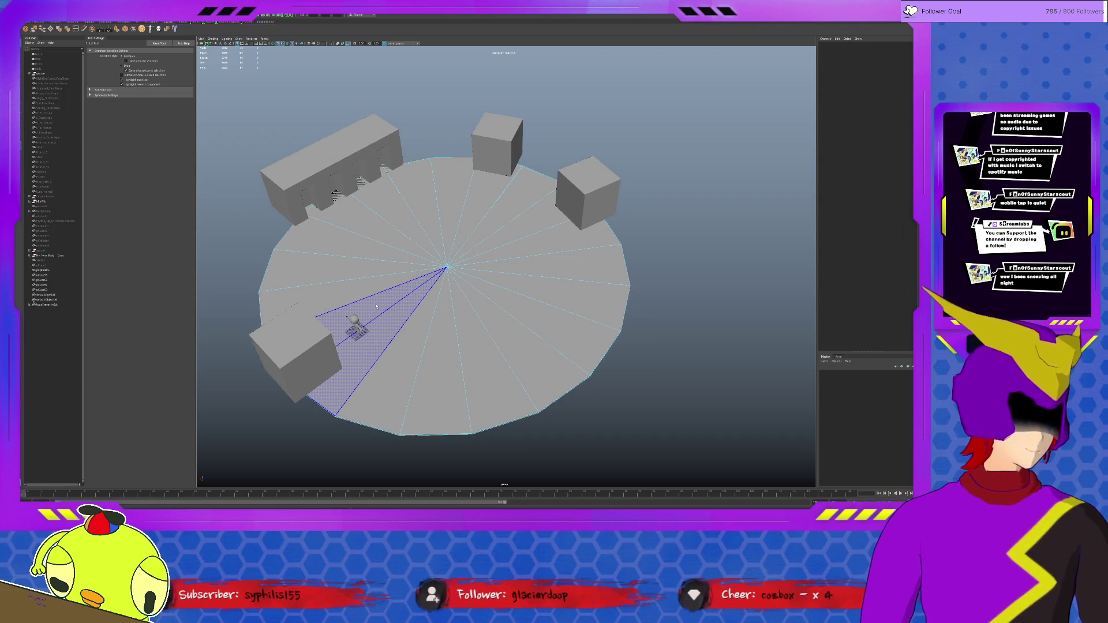
pyautogui.keyDown('alt'); pyautogui.moveTo(376, 307); pyautogui.dragTo(447, 249, button='middle'); pyautogui.keyUp('alt')
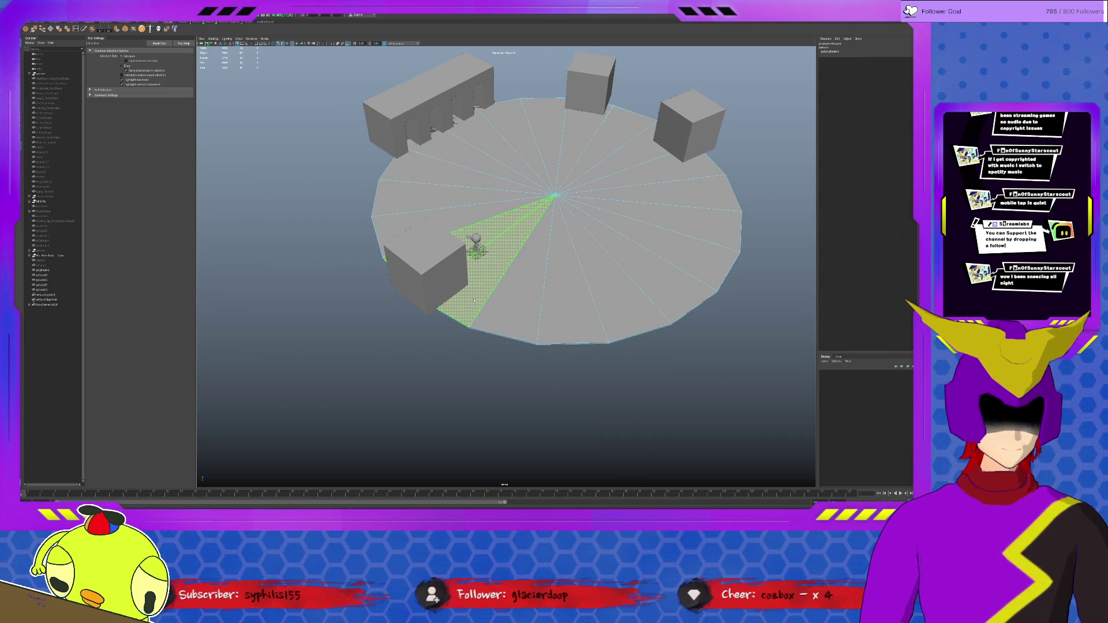
pyautogui.press('F8')
pyautogui.click(423, 296)
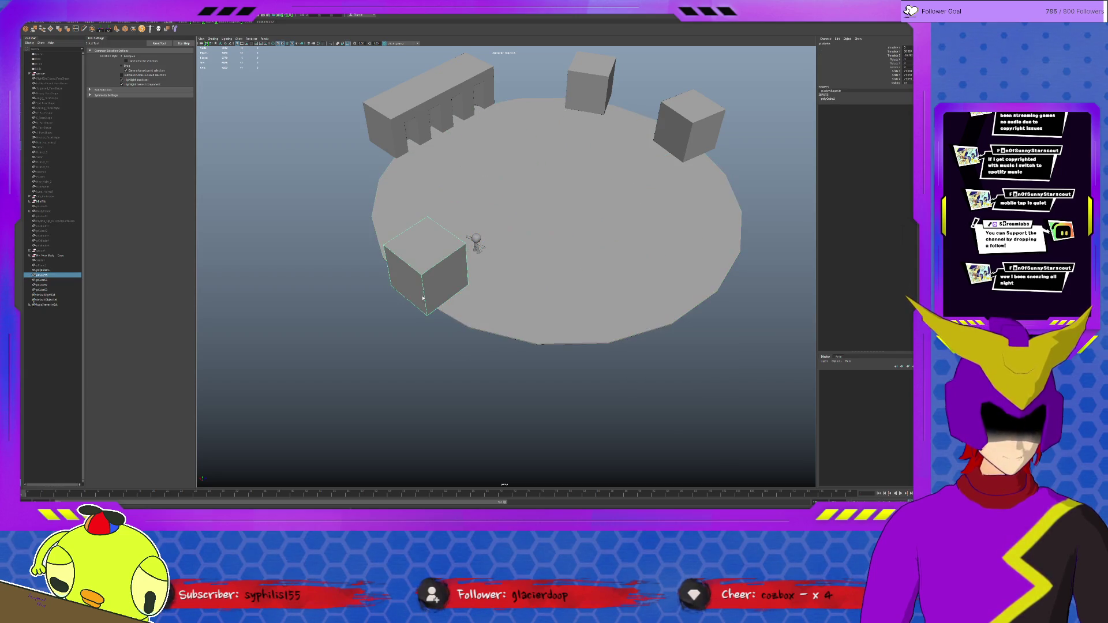
pyautogui.press('F11')
pyautogui.click(416, 286)
pyautogui.click(116, 30)
pyautogui.moveTo(394, 291); pyautogui.dragTo(342, 288)
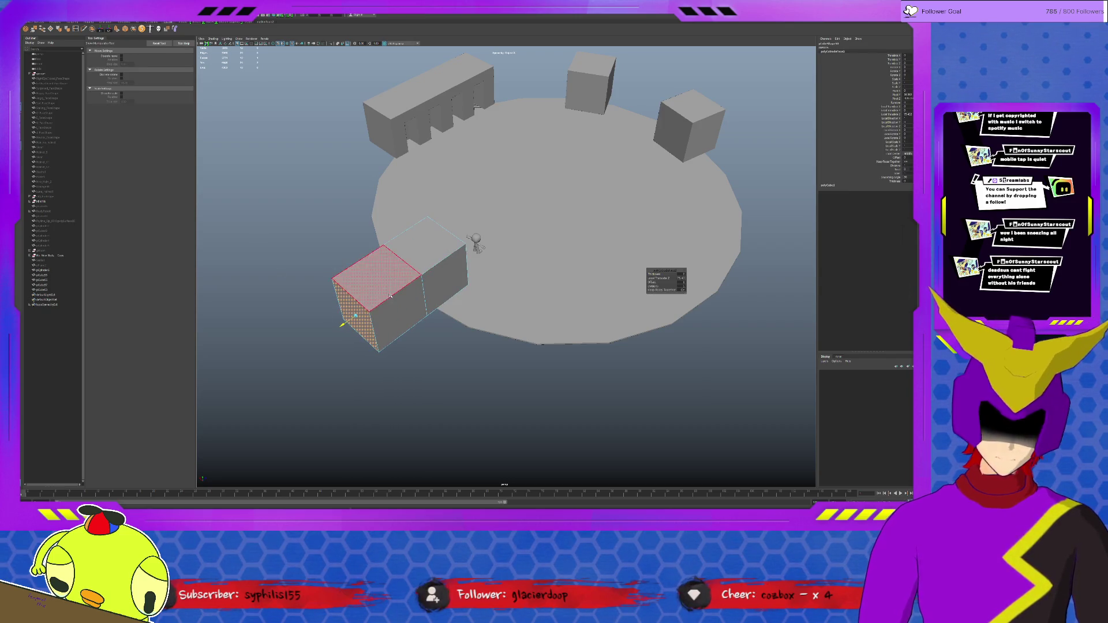
pyautogui.press('q')
# Extrude a side face of the lengthened cube outward into a new section.
pyautogui.click(119, 96)
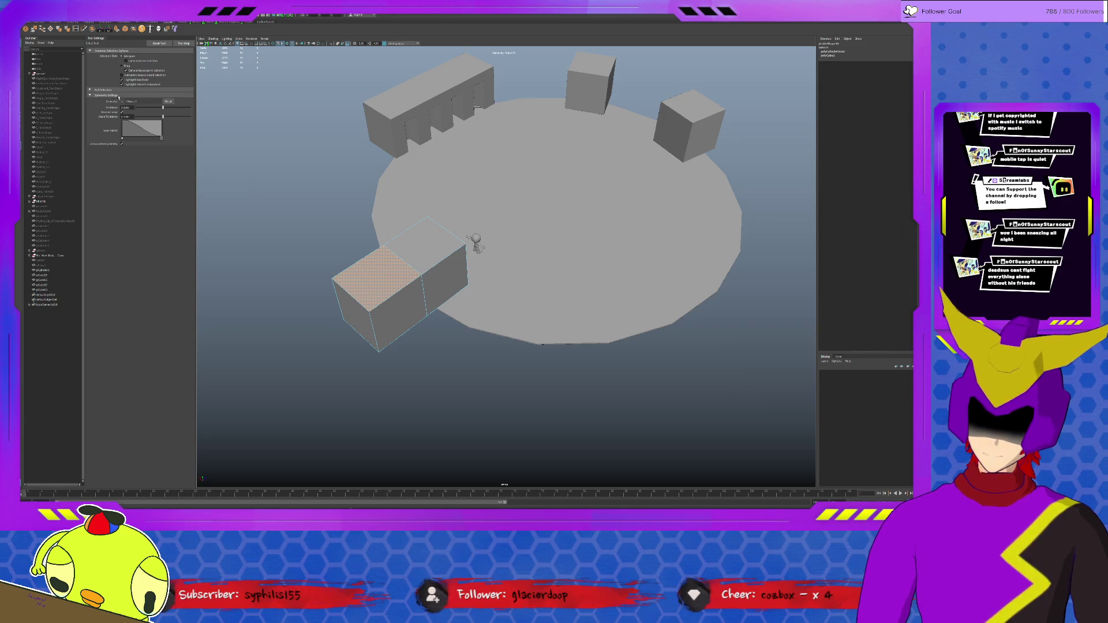
pyautogui.keyDown('alt'); pyautogui.moveTo(404, 243); pyautogui.dragTo(508, 254); pyautogui.keyUp('alt')
pyautogui.keyDown('shift'); pyautogui.click(525, 341); pyautogui.keyUp('shift')
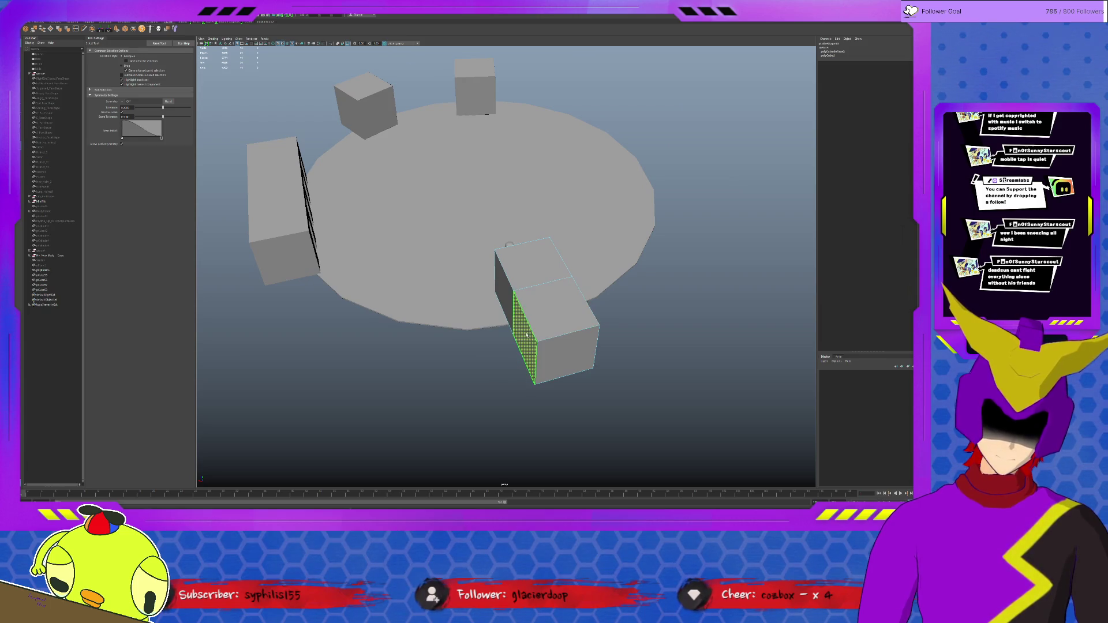
pyautogui.press('w')
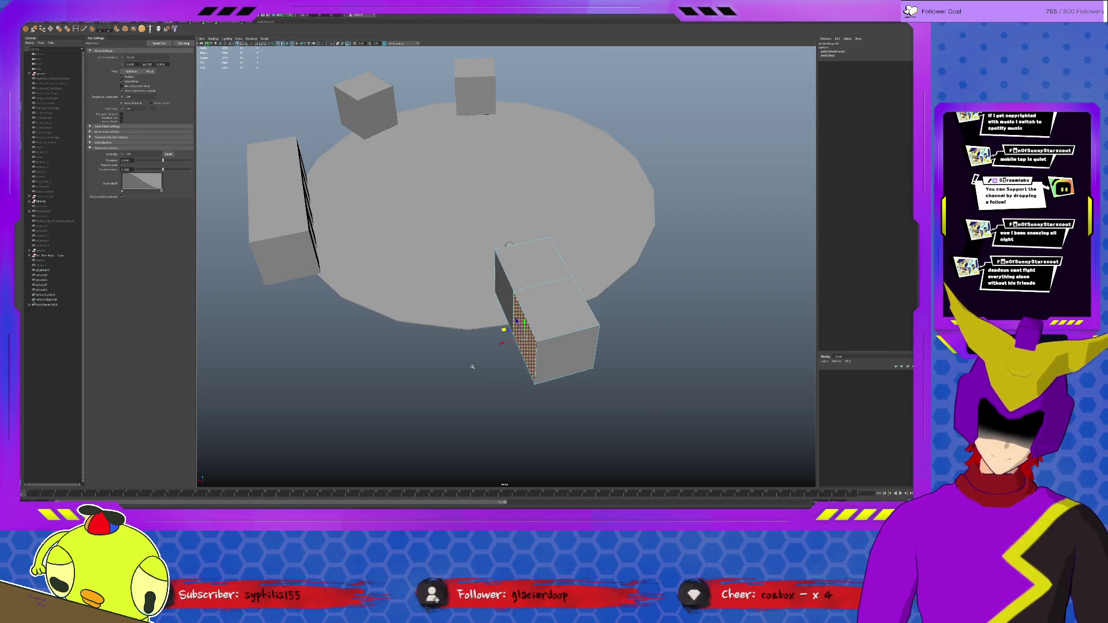
pyautogui.hotkey('ctrl', 'e')
pyautogui.moveTo(511, 341); pyautogui.dragTo(450, 358)
pyautogui.press('q')
pyautogui.press('F8')
pyautogui.click(518, 333)
# Push the cube's left side face further left to widen the block.
pyautogui.press('F11')
pyautogui.click(490, 346)
pyautogui.press('w')
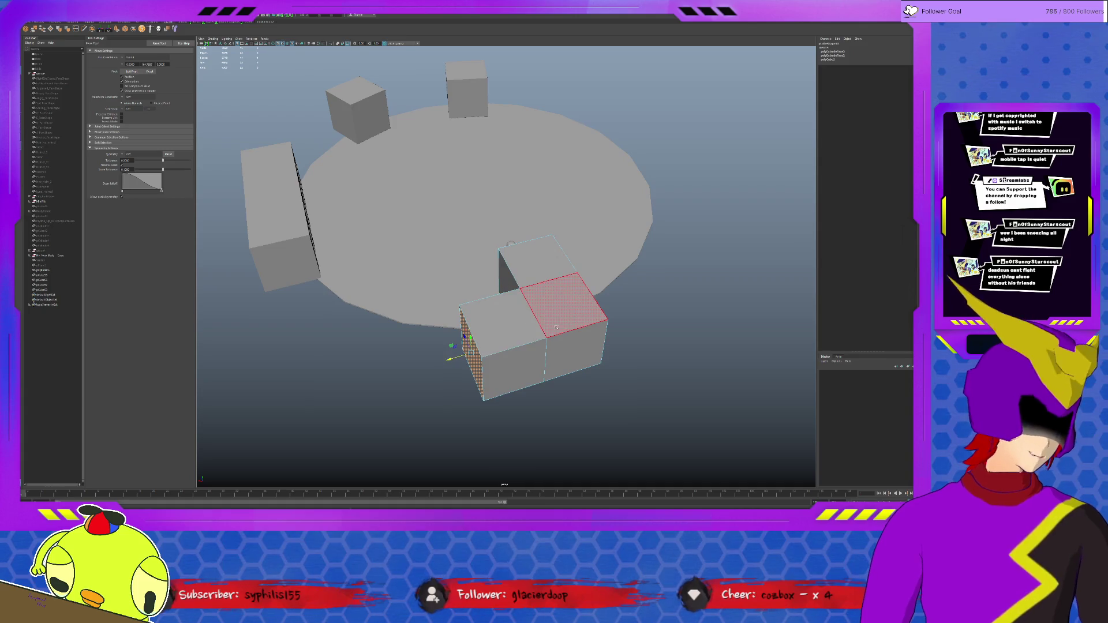
pyautogui.moveTo(449, 360); pyautogui.dragTo(411, 370)
pyautogui.click(75, 29)
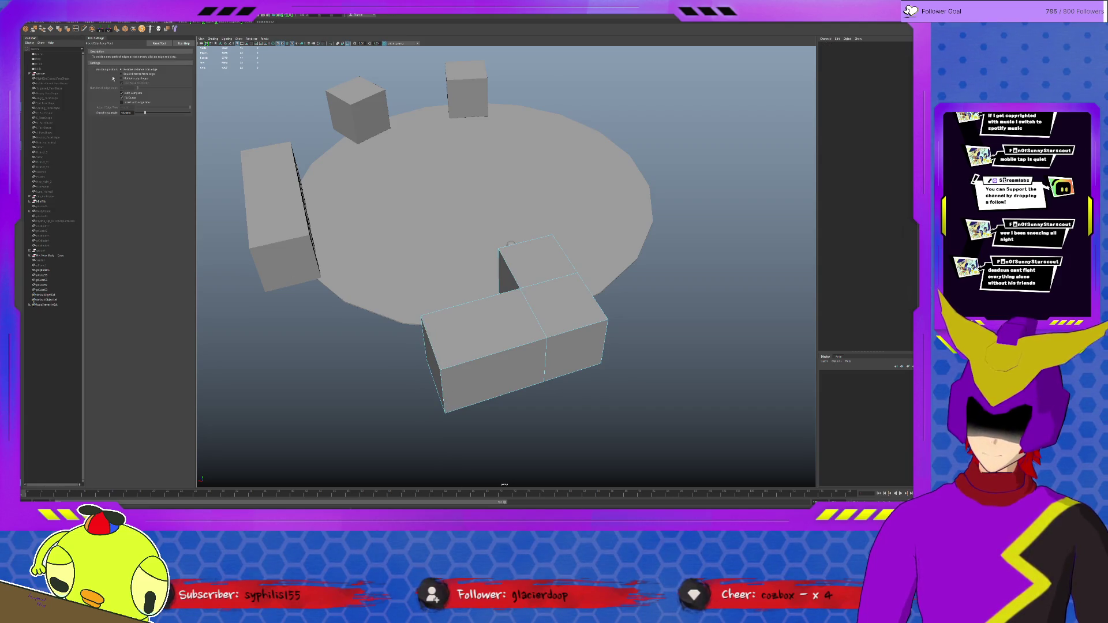
# Insert an edge loop across the block and extrude its front face about 31 units.
pyautogui.click(537, 345)
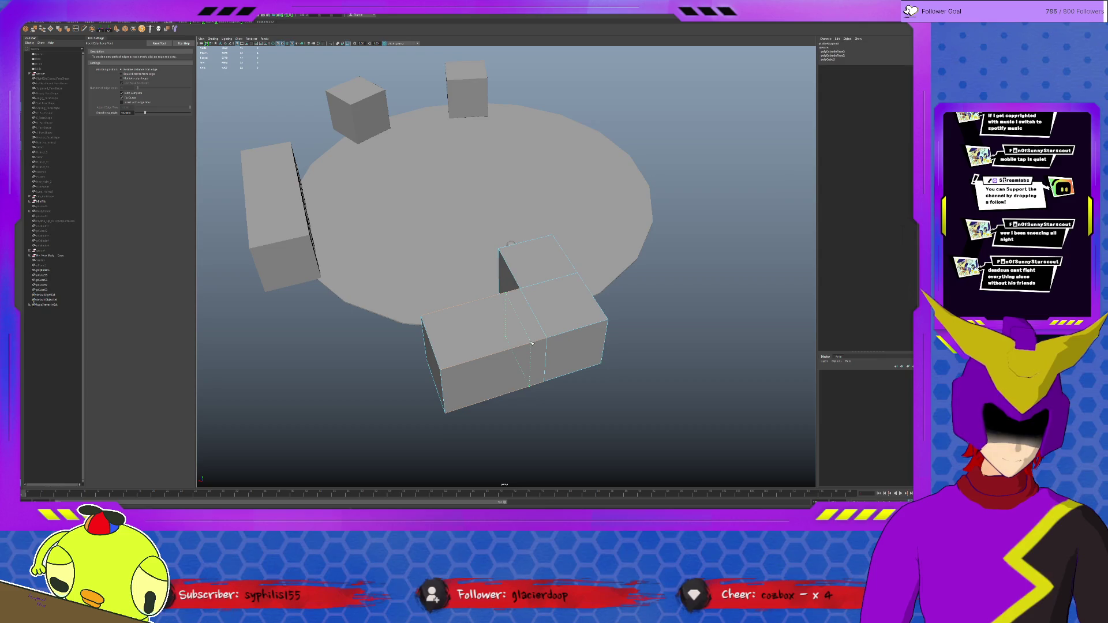
pyautogui.press('q')
pyautogui.click(486, 378)
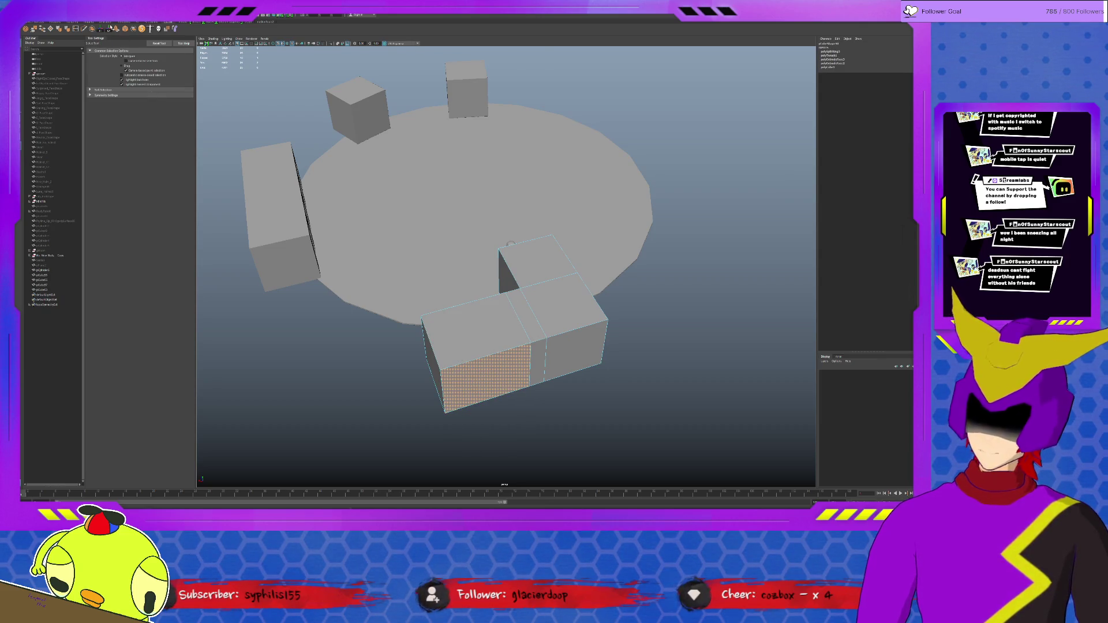
pyautogui.hotkey('ctrl', 'e')
pyautogui.moveTo(492, 392); pyautogui.dragTo(501, 414)
# Reselect the block's faces and pick its lower front face from a new angle.
pyautogui.keyDown('alt'); pyautogui.moveTo(518, 365); pyautogui.dragTo(481, 368); pyautogui.keyUp('alt')
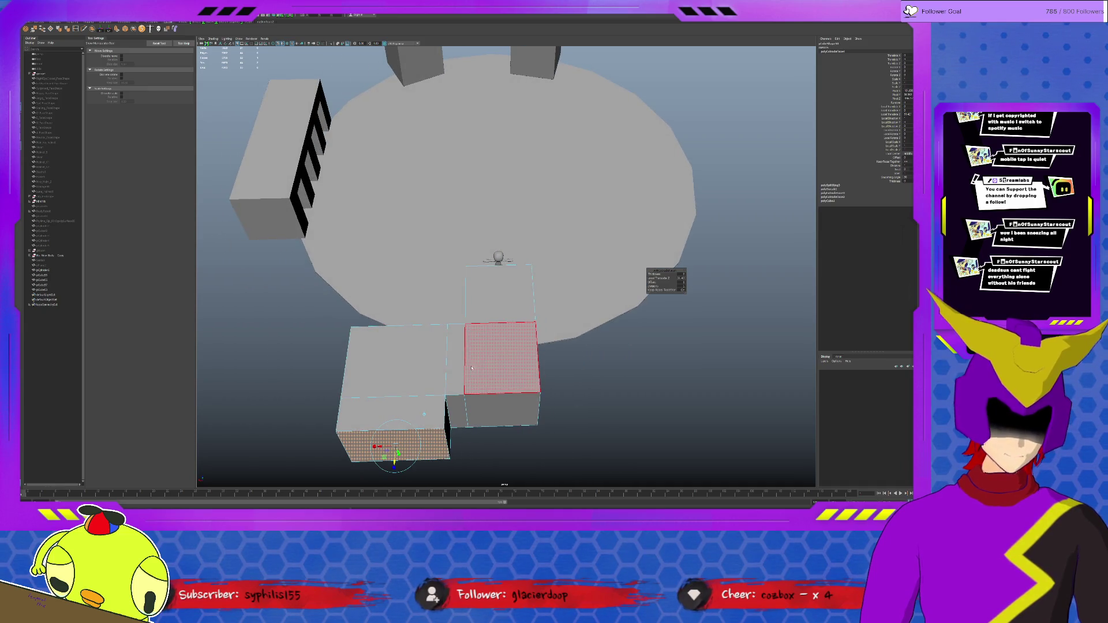
pyautogui.click(426, 318)
pyautogui.press('q')
pyautogui.moveTo(462, 475); pyautogui.dragTo(462, 474)
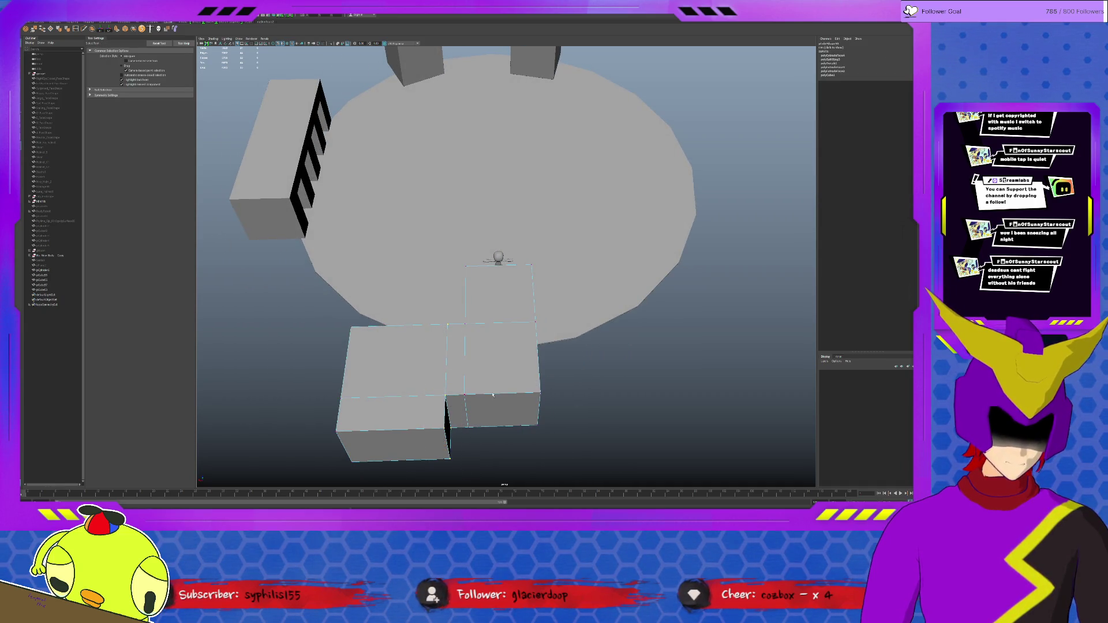
pyautogui.press('w')
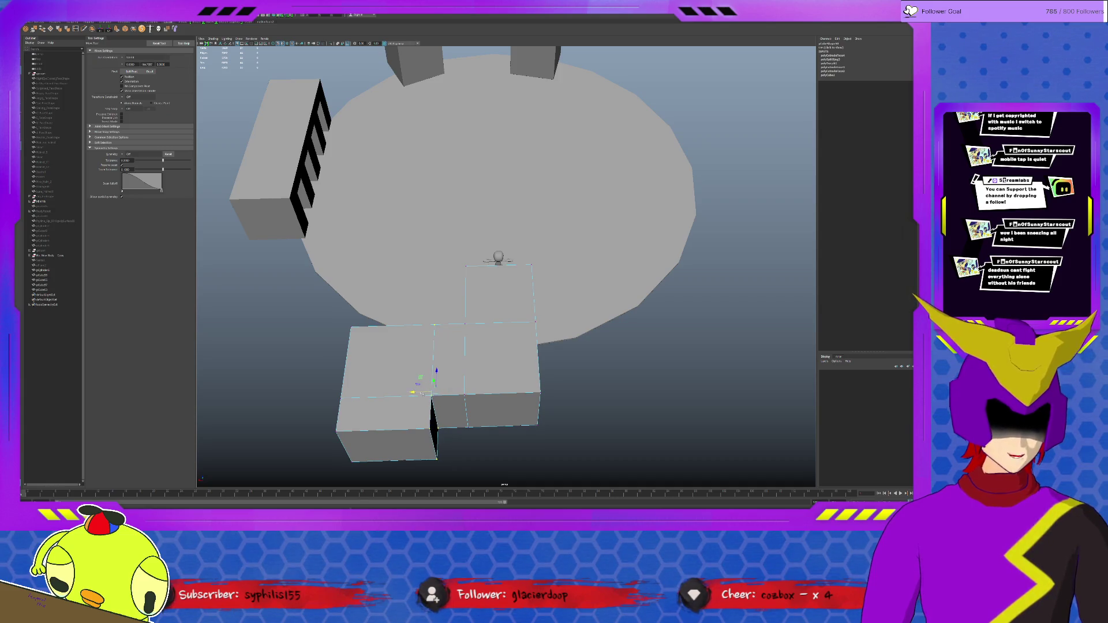
pyautogui.moveTo(427, 391)
pyautogui.keyDown('alt'); pyautogui.mouseDown()
pyautogui.moveTo(487, 345)
pyautogui.moveTo(490, 374)
pyautogui.mouseUp(); pyautogui.keyUp('alt')
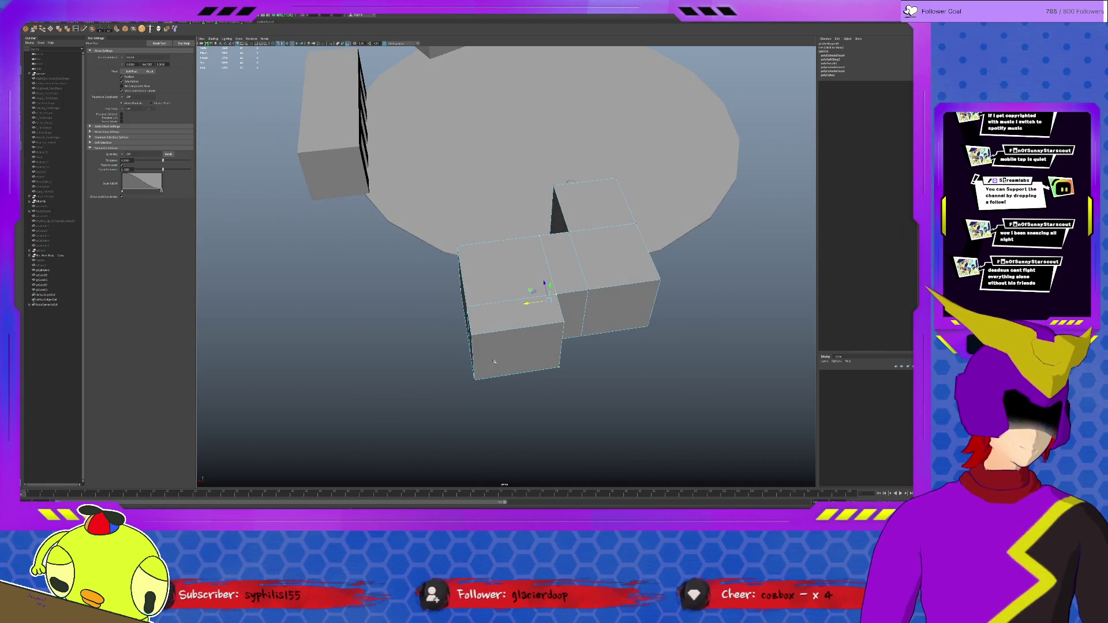
pyautogui.click(484, 362)
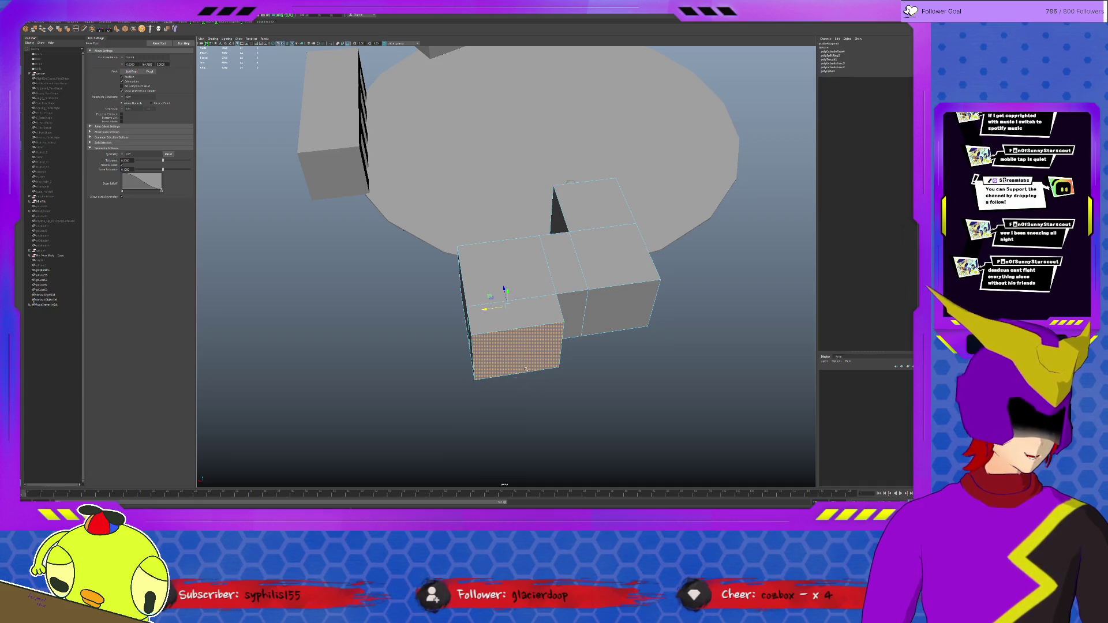
pyautogui.moveTo(529, 350)
pyautogui.keyDown('alt'); pyautogui.mouseDown()
pyautogui.moveTo(455, 436)
pyautogui.moveTo(567, 310)
pyautogui.moveTo(578, 271)
pyautogui.mouseUp(); pyautogui.keyUp('alt')
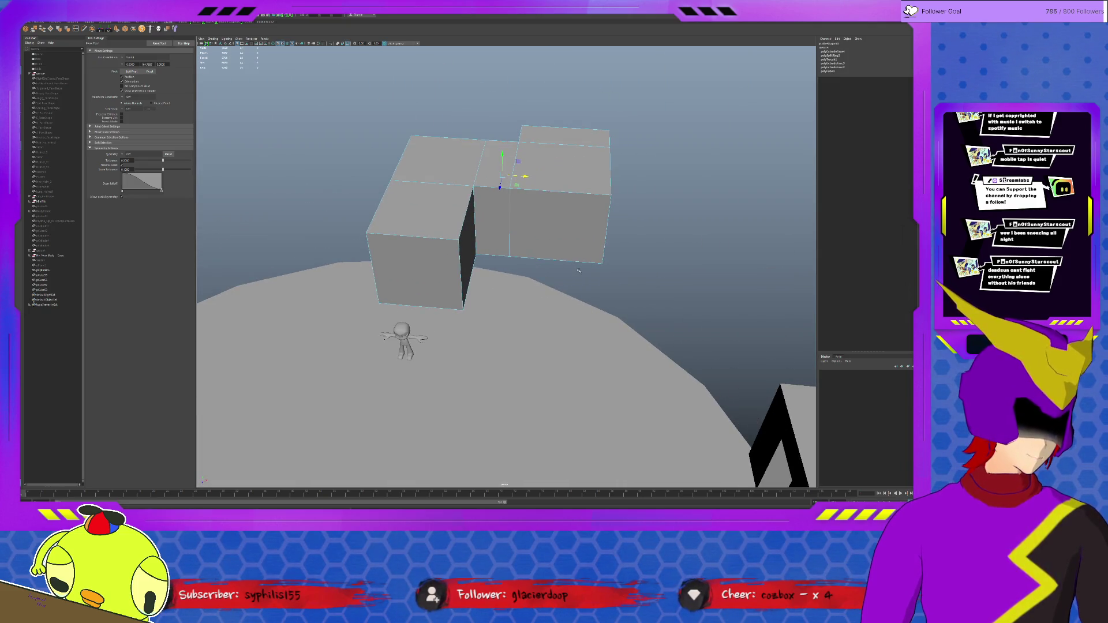
# Freeze the block mesh's transformations and switch to the Scale tool.
pyautogui.click(564, 238)
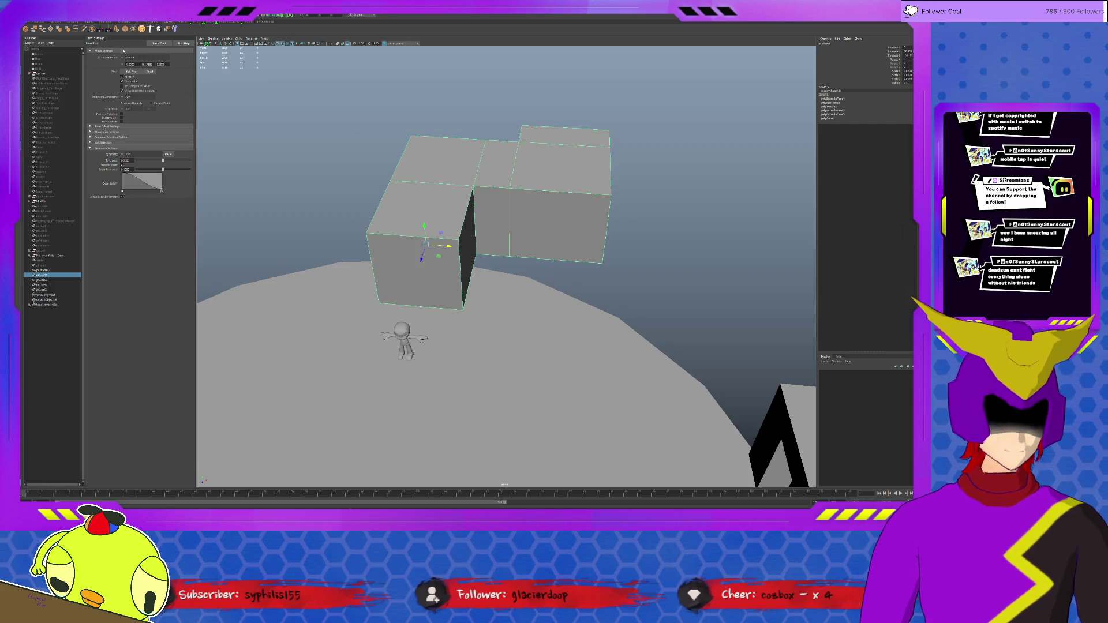
pyautogui.click(336, 28)
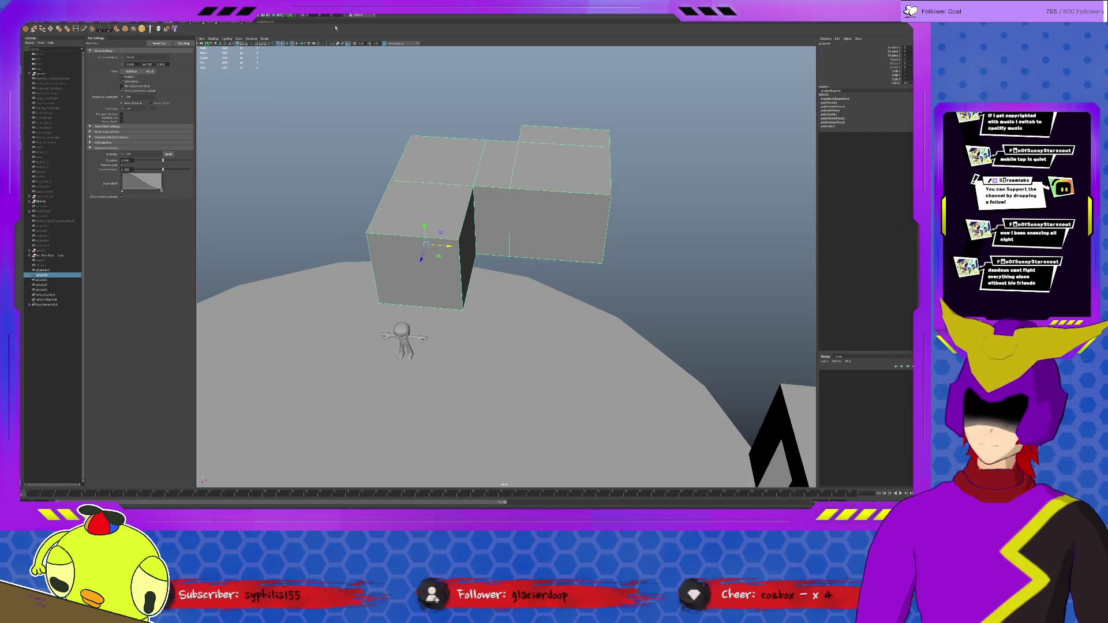
pyautogui.press('r')
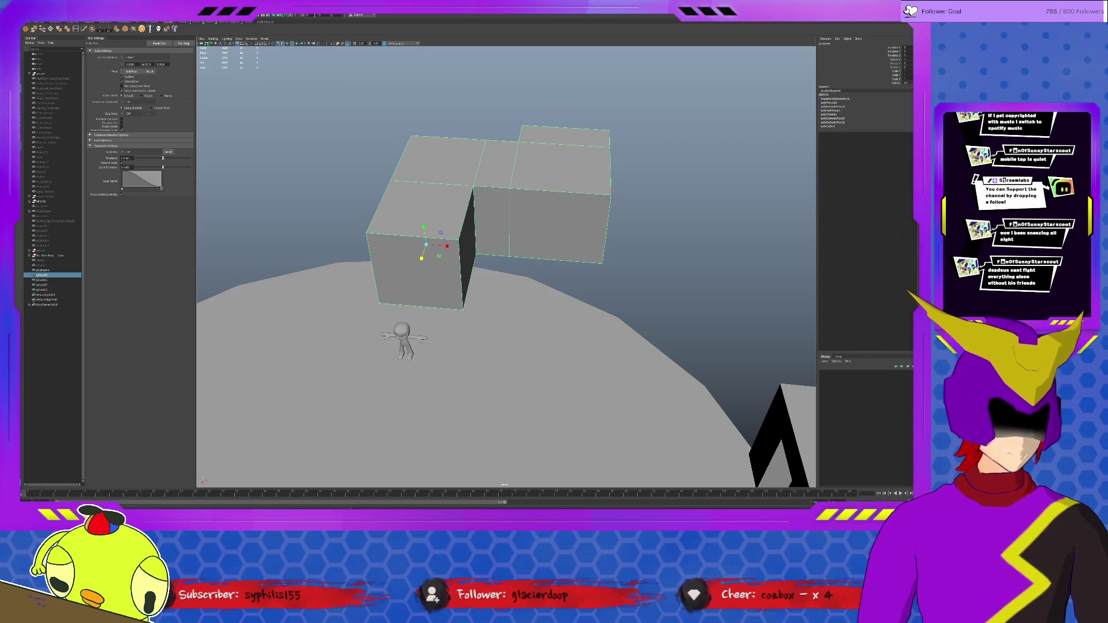
pyautogui.keyDown('alt'); pyautogui.moveTo(439, 248); pyautogui.dragTo(404, 237); pyautogui.keyUp('alt')
pyautogui.click(519, 144)
pyautogui.moveTo(520, 144)
pyautogui.keyDown('alt'); pyautogui.mouseDown()
pyautogui.moveTo(390, 237)
pyautogui.moveTo(335, 203)
pyautogui.moveTo(327, 179)
pyautogui.moveTo(337, 161)
pyautogui.moveTo(542, 153)
pyautogui.moveTo(531, 185)
pyautogui.moveTo(466, 246)
pyautogui.mouseUp(); pyautogui.keyUp('alt')
# Reselect the block and tumble around it to check its shape beside the character.
pyautogui.scroll(6, 321, 187)
pyautogui.click(320, 188)
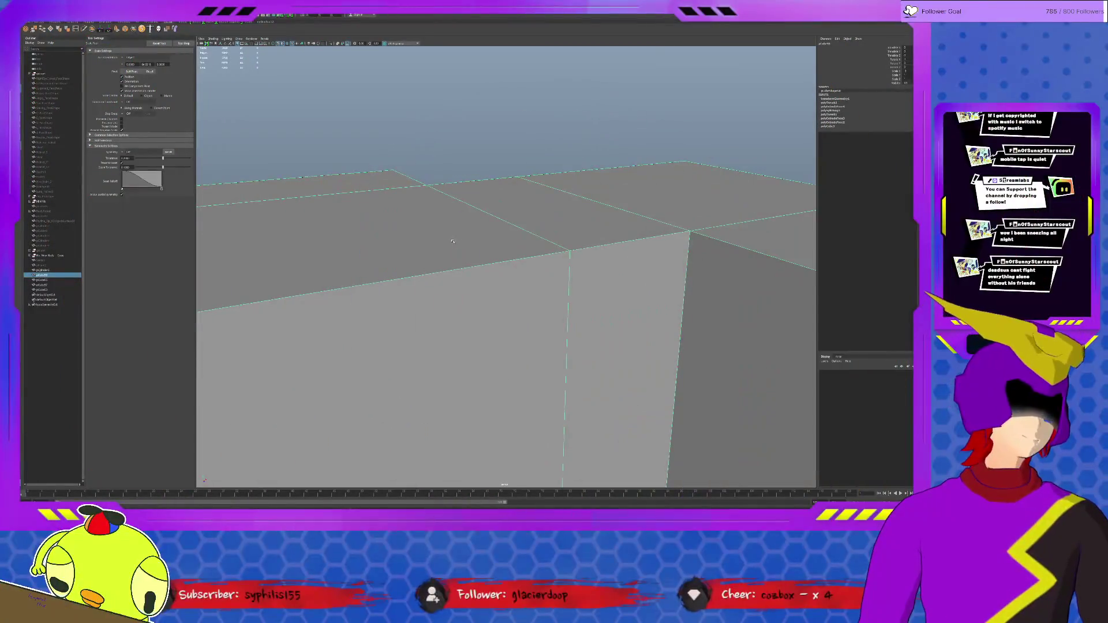
pyautogui.moveTo(447, 252)
pyautogui.keyDown('alt'); pyautogui.mouseDown()
pyautogui.moveTo(456, 323)
pyautogui.moveTo(505, 450)
pyautogui.moveTo(443, 448)
pyautogui.moveTo(484, 290)
pyautogui.mouseUp(); pyautogui.keyUp('alt')
pyautogui.keyDown('alt'); pyautogui.moveTo(585, 325); pyautogui.dragTo(588, 274); pyautogui.keyUp('alt')
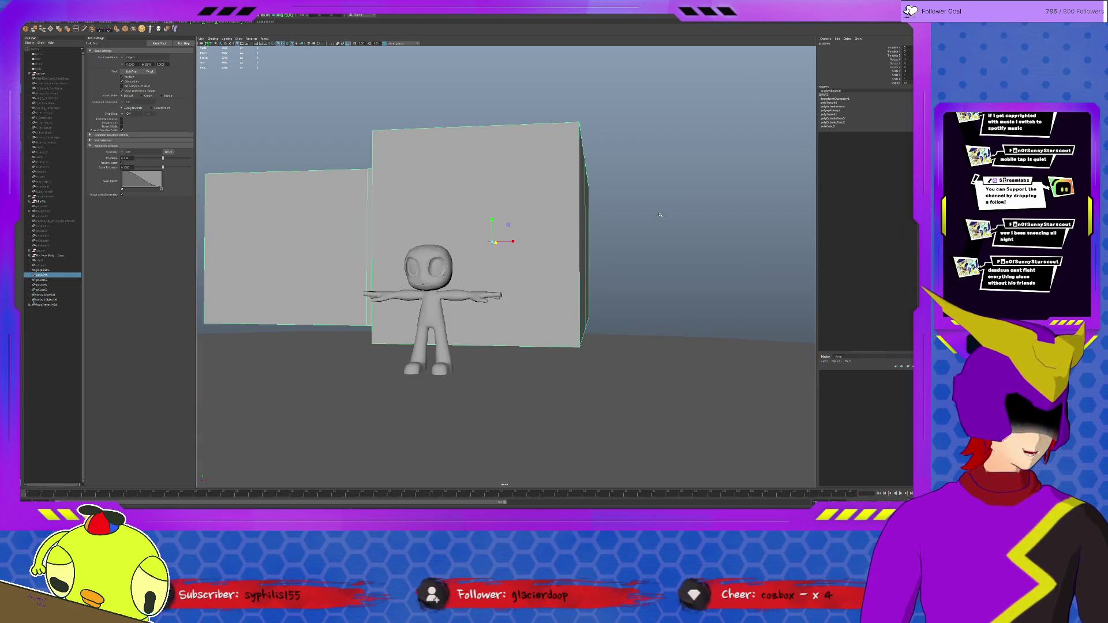
pyautogui.moveTo(528, 215)
pyautogui.keyDown('alt'); pyautogui.mouseDown()
pyautogui.moveTo(427, 277)
pyautogui.moveTo(520, 240)
pyautogui.moveTo(497, 240)
pyautogui.moveTo(484, 264)
pyautogui.mouseUp(); pyautogui.keyUp('alt')
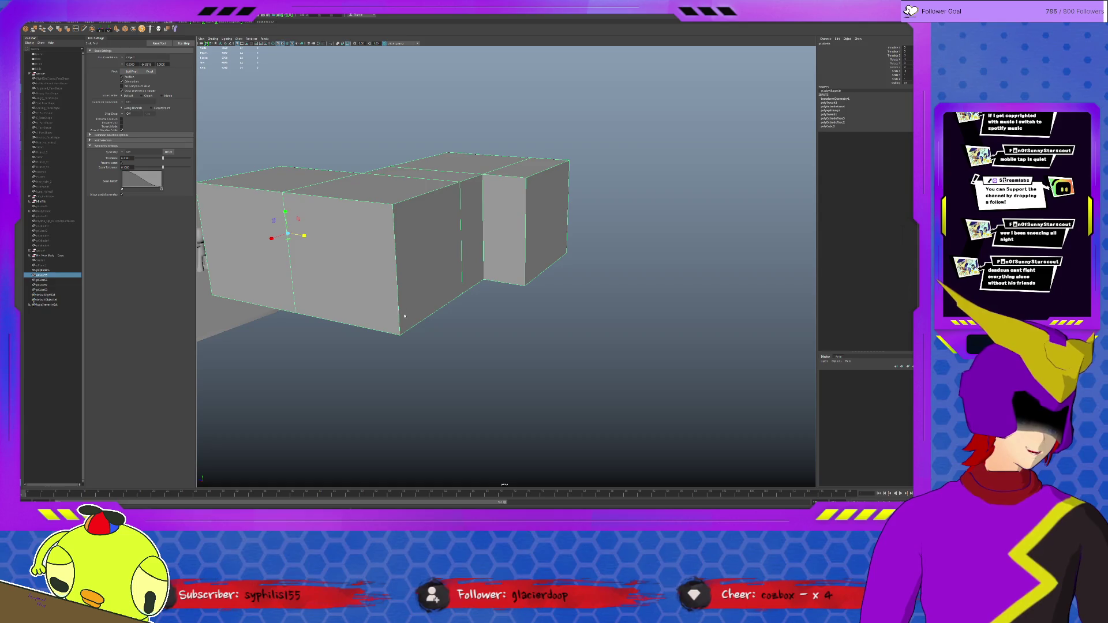
pyautogui.click(438, 323)
pyautogui.keyDown('alt'); pyautogui.moveTo(476, 328); pyautogui.dragTo(461, 328); pyautogui.keyUp('alt')
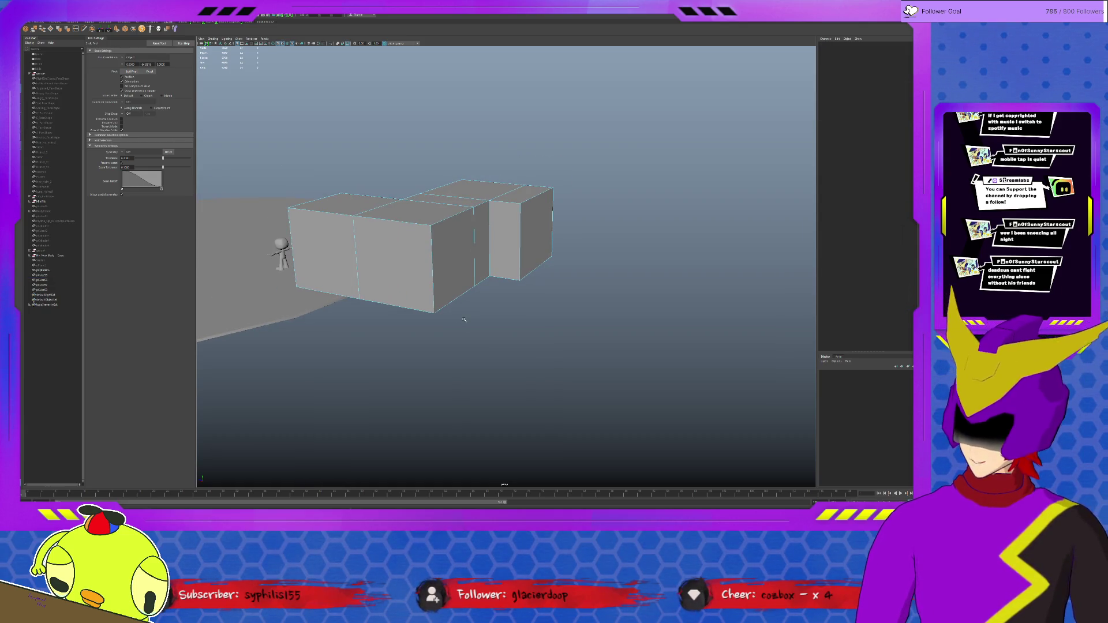
pyautogui.moveTo(463, 314)
pyautogui.keyDown('alt'); pyautogui.mouseDown()
pyautogui.moveTo(421, 321)
pyautogui.moveTo(421, 339)
pyautogui.moveTo(460, 337)
pyautogui.mouseUp(); pyautogui.keyUp('alt')
pyautogui.scroll(5, 460, 337)
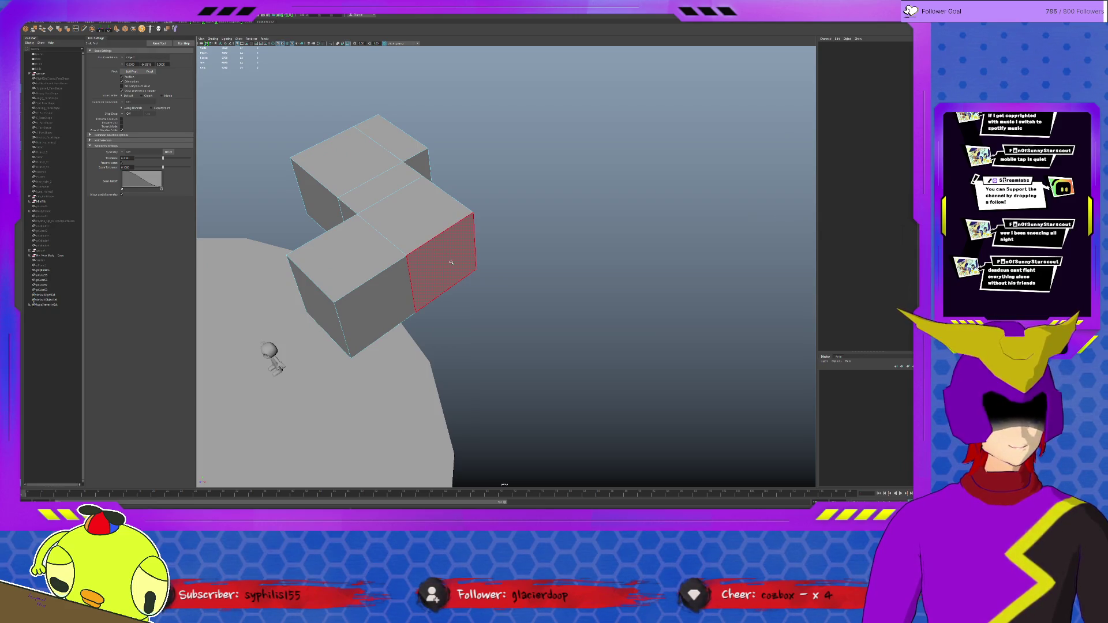
# Extrude the block's outer end face twice, pulling each further out into a long arm.
pyautogui.click(452, 263)
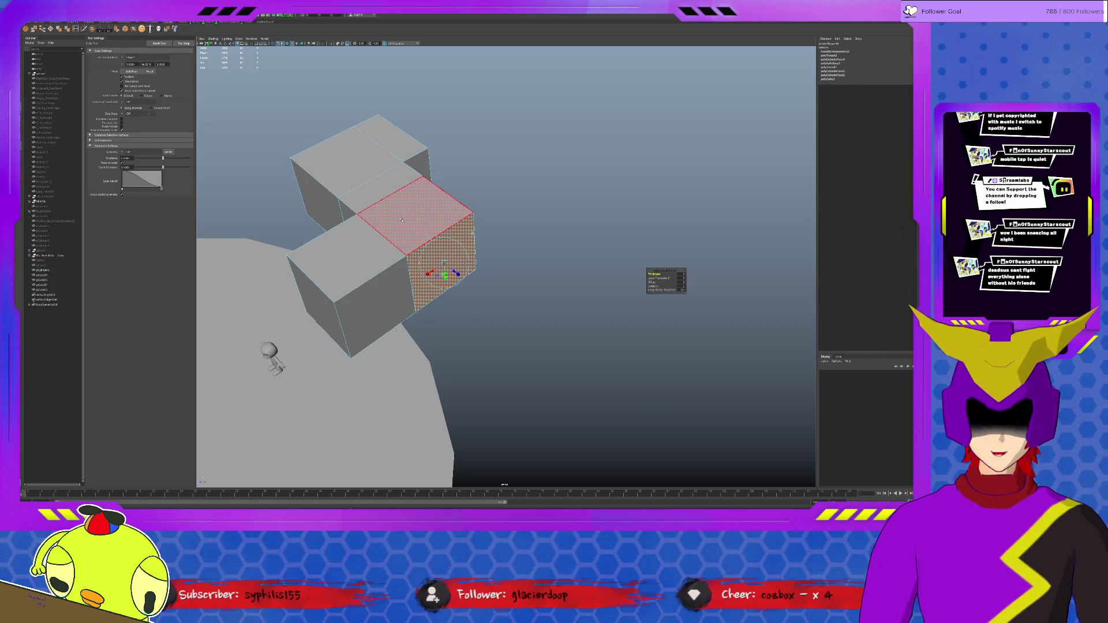
pyautogui.hotkey('ctrl', 'e')
pyautogui.press('w')
pyautogui.moveTo(459, 276)
pyautogui.mouseDown()
pyautogui.moveTo(561, 367)
pyautogui.moveTo(436, 372)
pyautogui.moveTo(429, 308)
pyautogui.moveTo(404, 259)
pyautogui.moveTo(433, 300)
pyautogui.mouseUp()
pyautogui.hotkey('ctrl', 'e')
pyautogui.moveTo(444, 234)
pyautogui.mouseDown()
pyautogui.moveTo(492, 267)
pyautogui.moveTo(384, 203)
pyautogui.mouseUp()
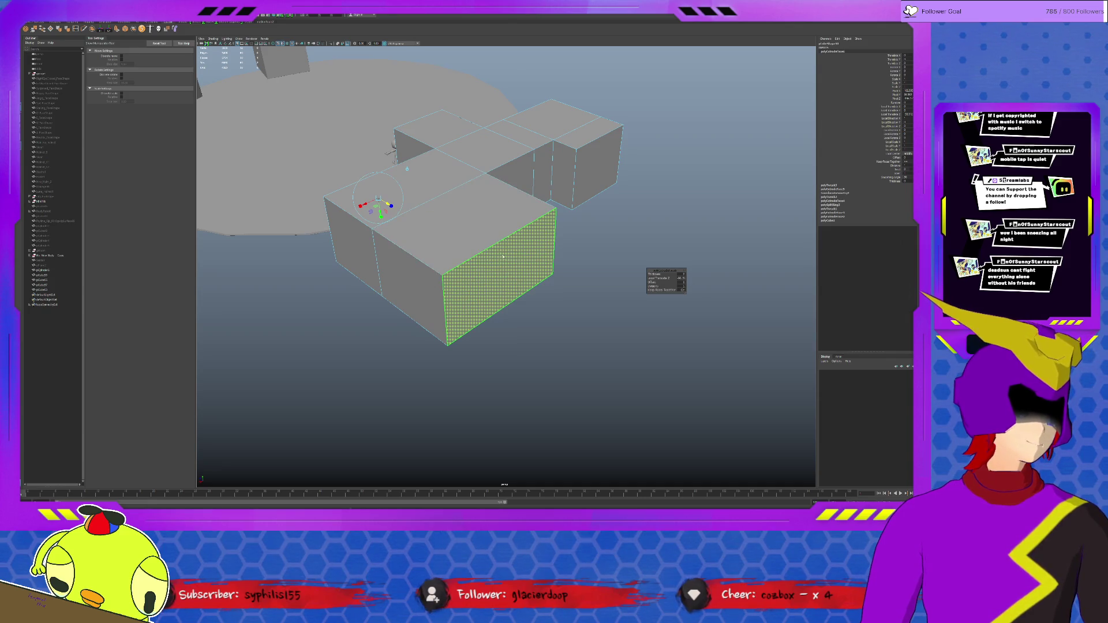
pyautogui.press('q')
pyautogui.moveTo(540, 270)
pyautogui.keyDown('alt'); pyautogui.mouseDown()
pyautogui.moveTo(558, 257)
pyautogui.moveTo(563, 267)
pyautogui.moveTo(554, 274)
pyautogui.moveTo(526, 210)
pyautogui.mouseUp(); pyautogui.keyUp('alt')
pyautogui.click(527, 210)
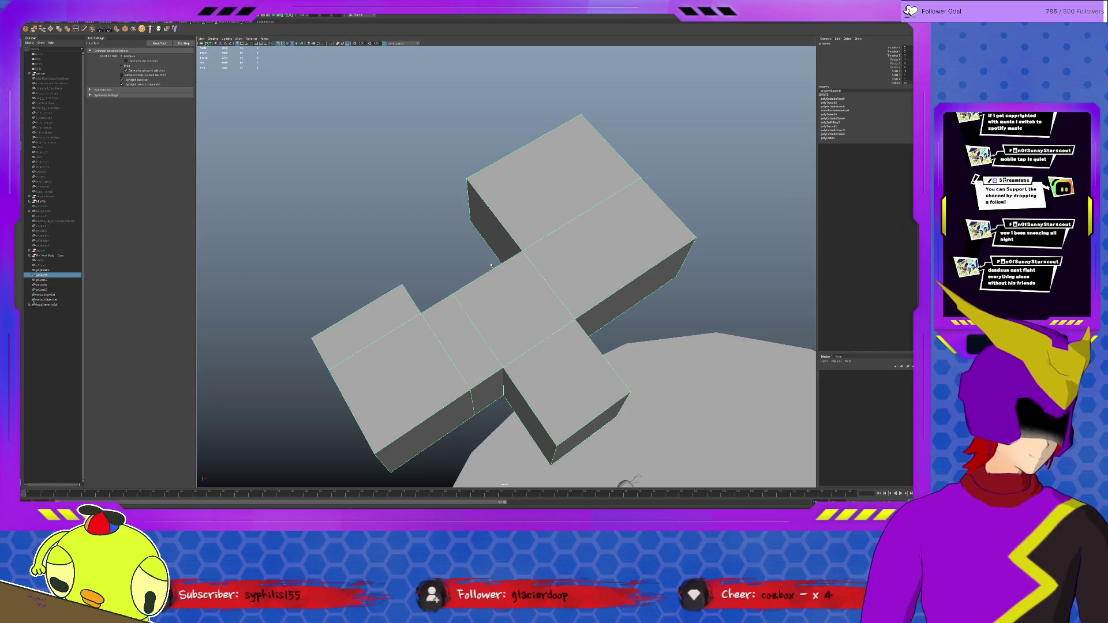
# Extrude the middle block's bottom face downward, then undo the move.
pyautogui.moveTo(489, 266)
pyautogui.keyDown('alt'); pyautogui.mouseDown()
pyautogui.moveTo(567, 283)
pyautogui.moveTo(601, 247)
pyautogui.mouseUp(); pyautogui.keyUp('alt')
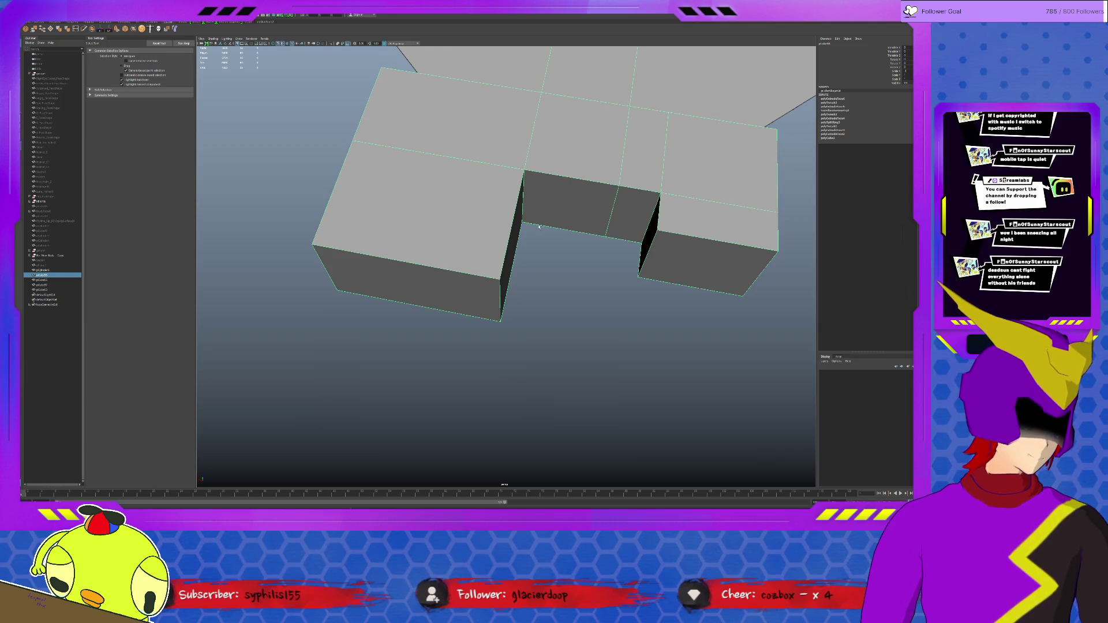
pyautogui.keyDown('alt'); pyautogui.moveTo(516, 296); pyautogui.dragTo(516, 266); pyautogui.keyUp('alt')
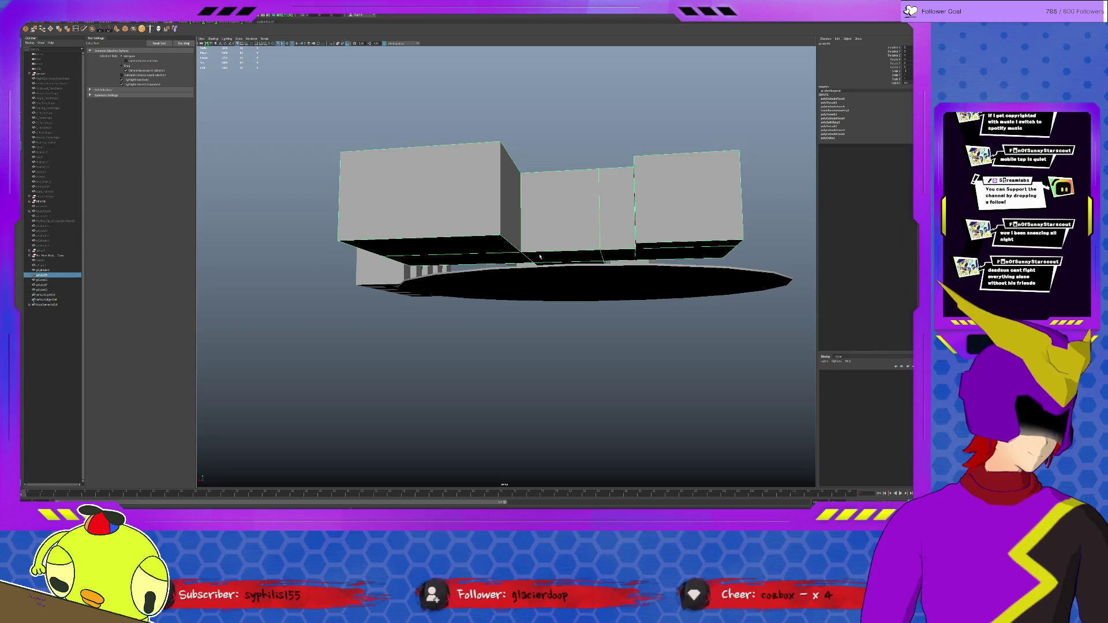
pyautogui.press('F11')
pyautogui.click(540, 256)
pyautogui.hotkey('ctrl', 'e')
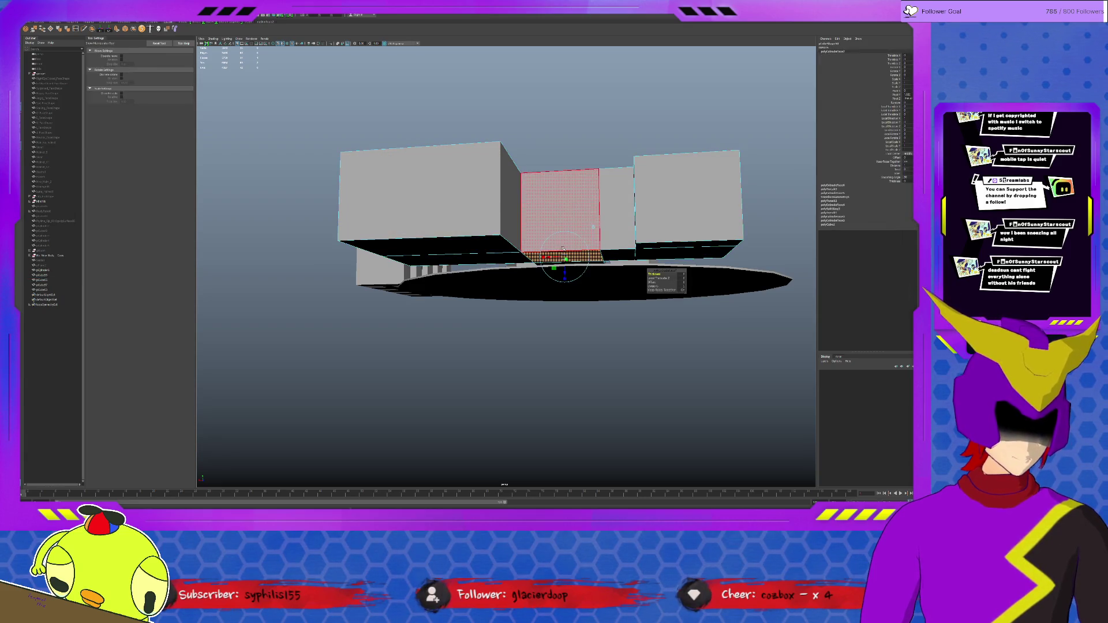
pyautogui.press('w')
pyautogui.moveTo(565, 234); pyautogui.dragTo(562, 254)
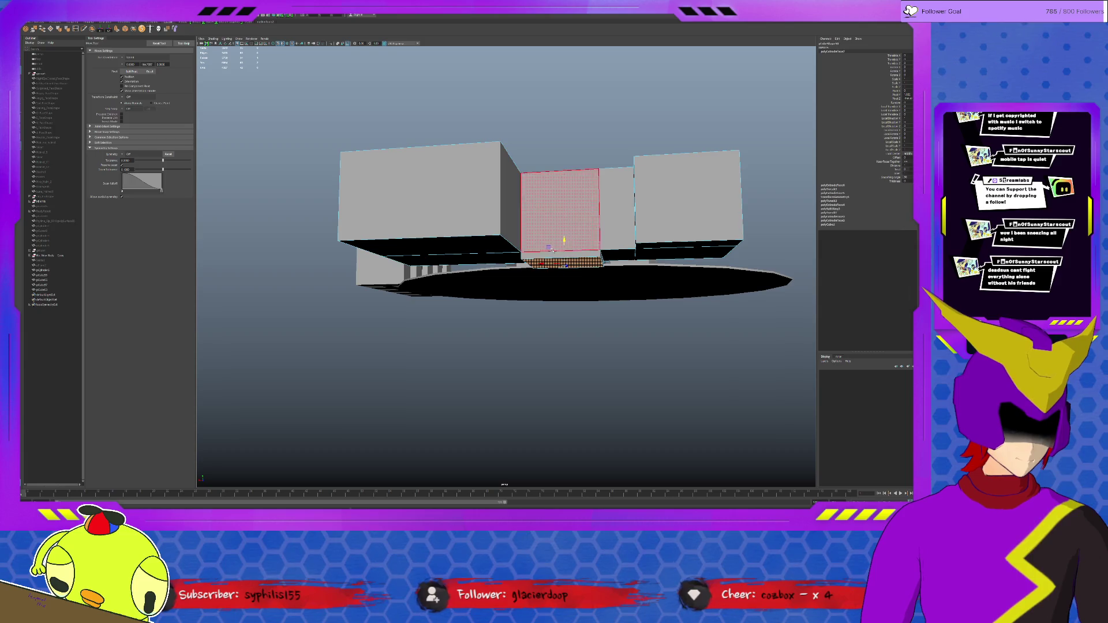
pyautogui.click(561, 254)
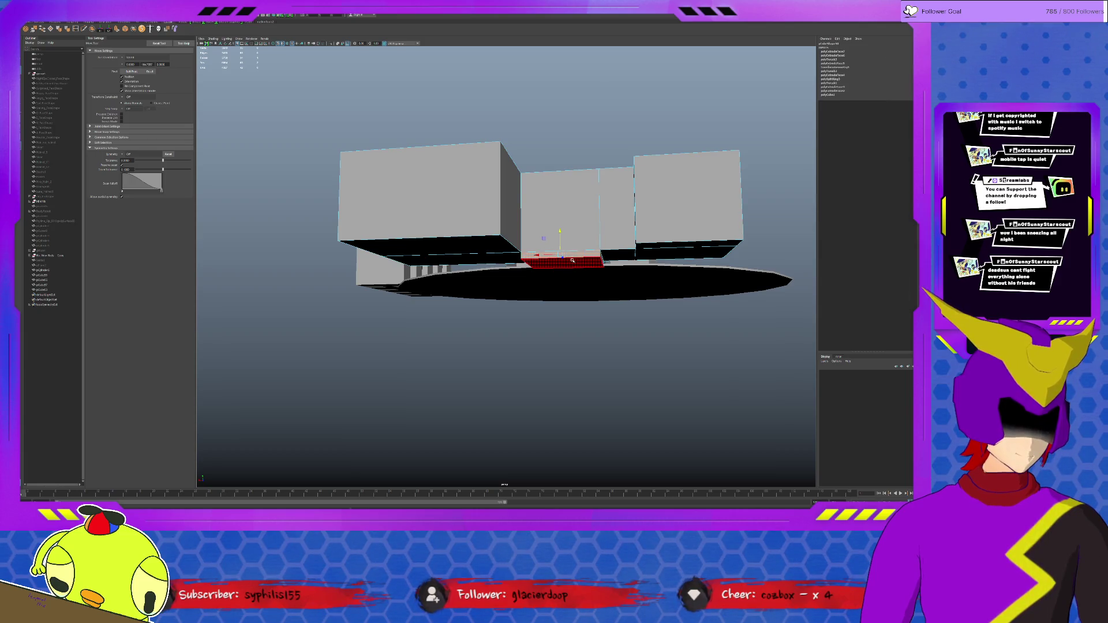
pyautogui.hotkey('ctrl', 'z')
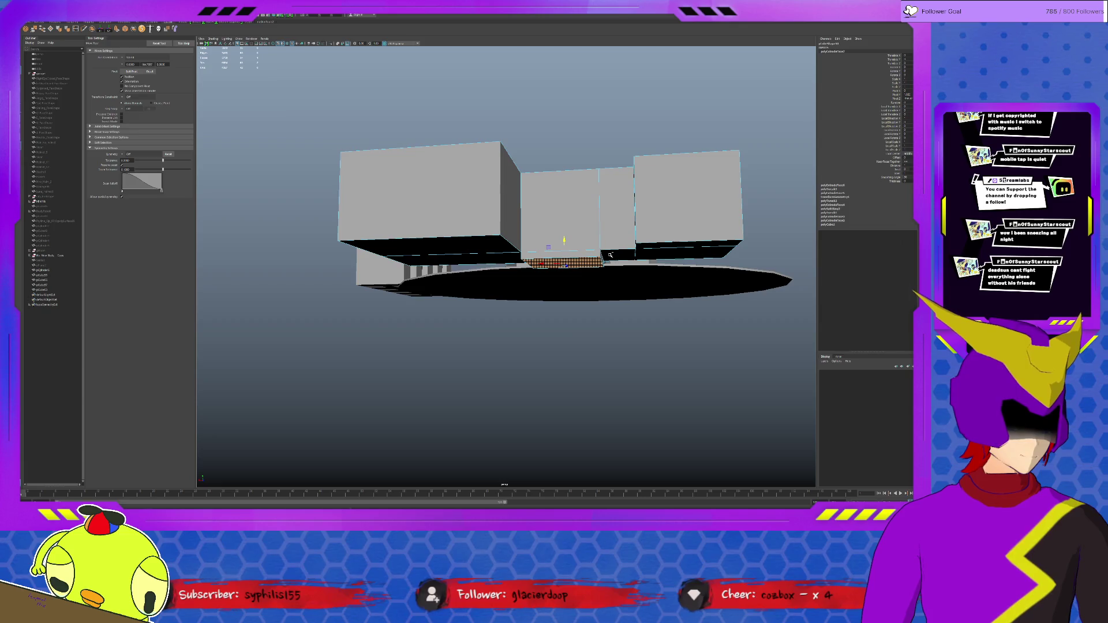
pyautogui.hotkey('ctrl', 'z')
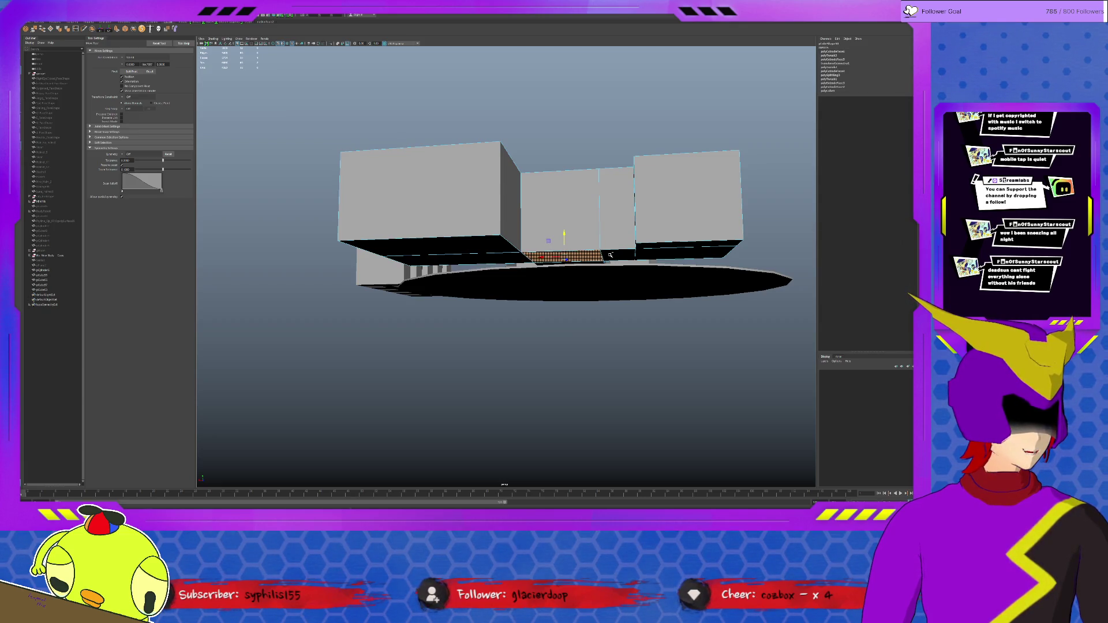
# Extrude the neighbouring bottom faces and the strip under the middle block into a low ledge.
pyautogui.keyDown('shift'); pyautogui.click(611, 255); pyautogui.keyUp('shift')
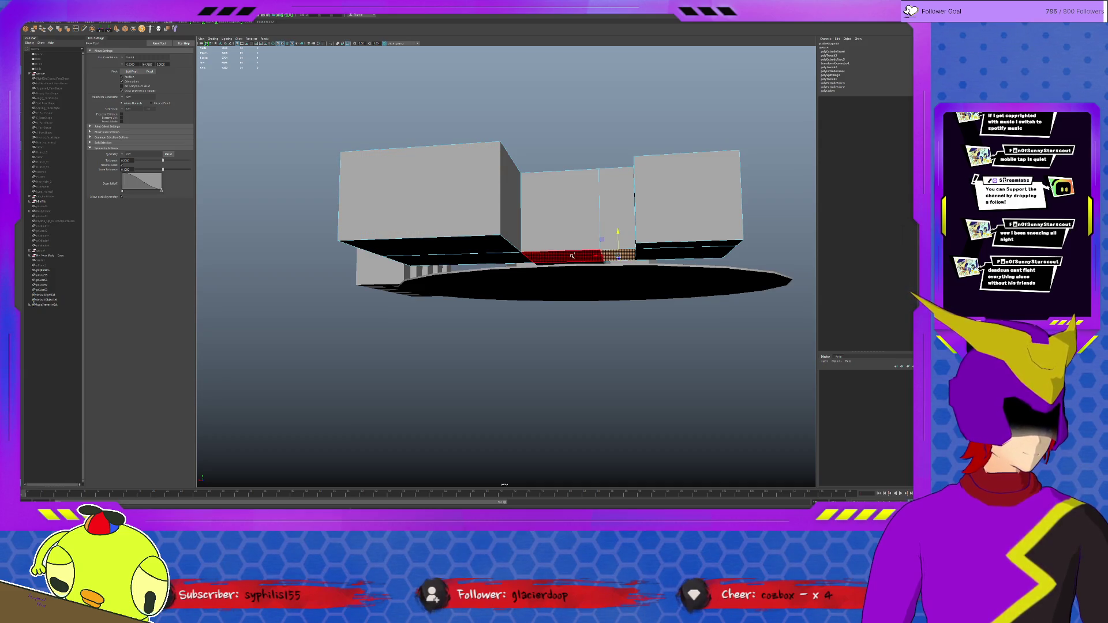
pyautogui.hotkey('ctrl', 'e')
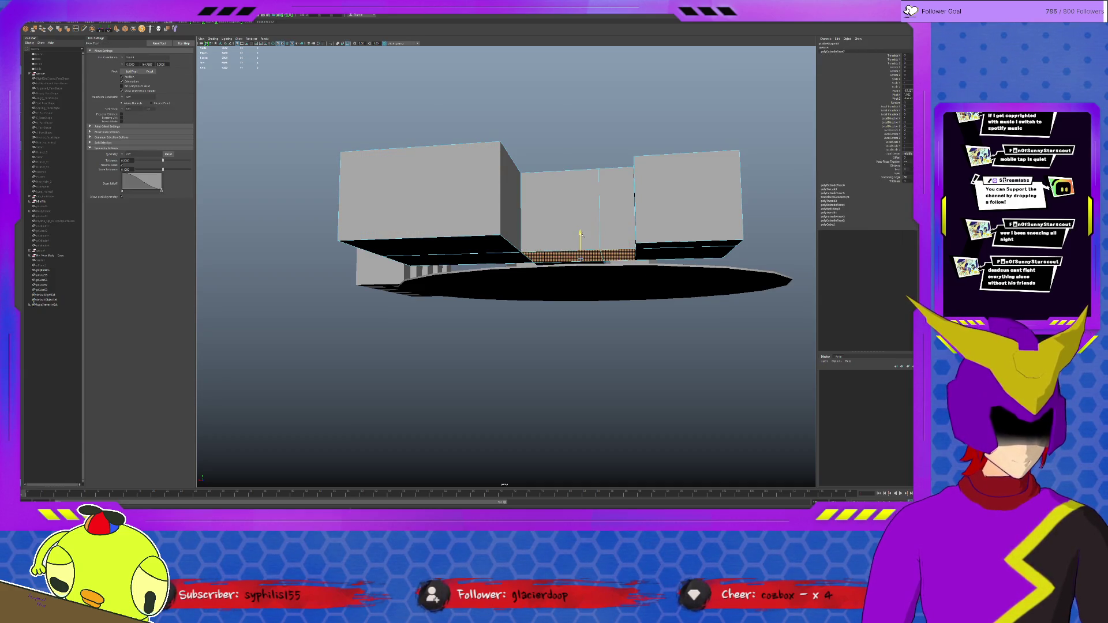
pyautogui.moveTo(581, 234); pyautogui.dragTo(582, 240)
pyautogui.click(617, 254)
pyautogui.click(581, 254)
pyautogui.hotkey('ctrl', 'e')
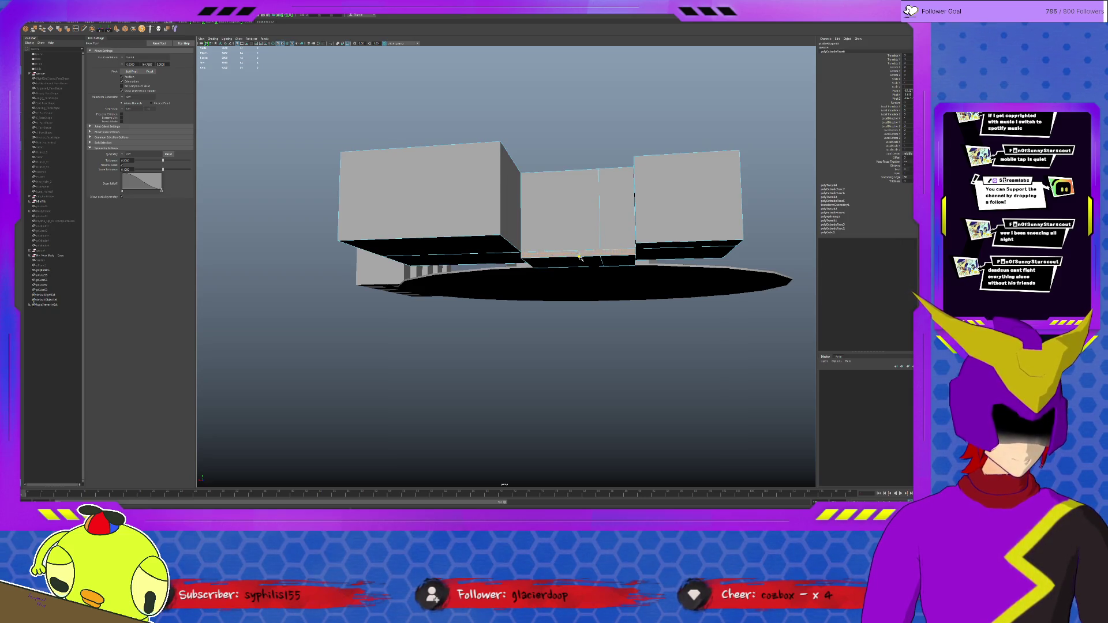
pyautogui.moveTo(623, 264)
pyautogui.keyDown('alt'); pyautogui.mouseDown()
pyautogui.moveTo(623, 282)
pyautogui.moveTo(608, 281)
pyautogui.moveTo(598, 254)
pyautogui.moveTo(589, 274)
pyautogui.mouseUp(); pyautogui.keyUp('alt')
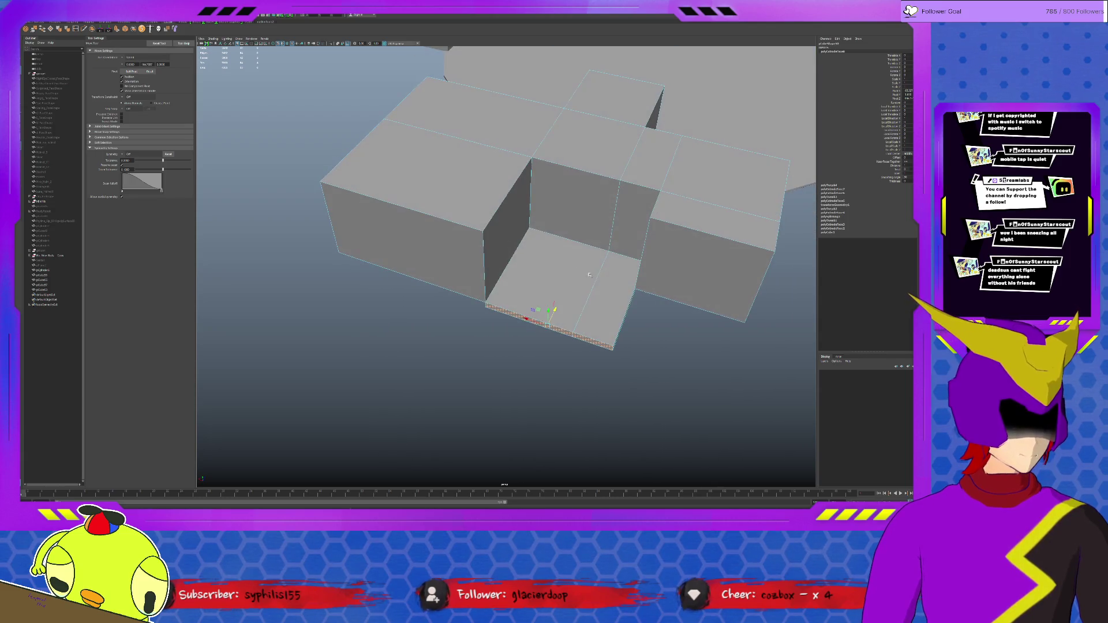
pyautogui.click(590, 275)
pyautogui.click(557, 235)
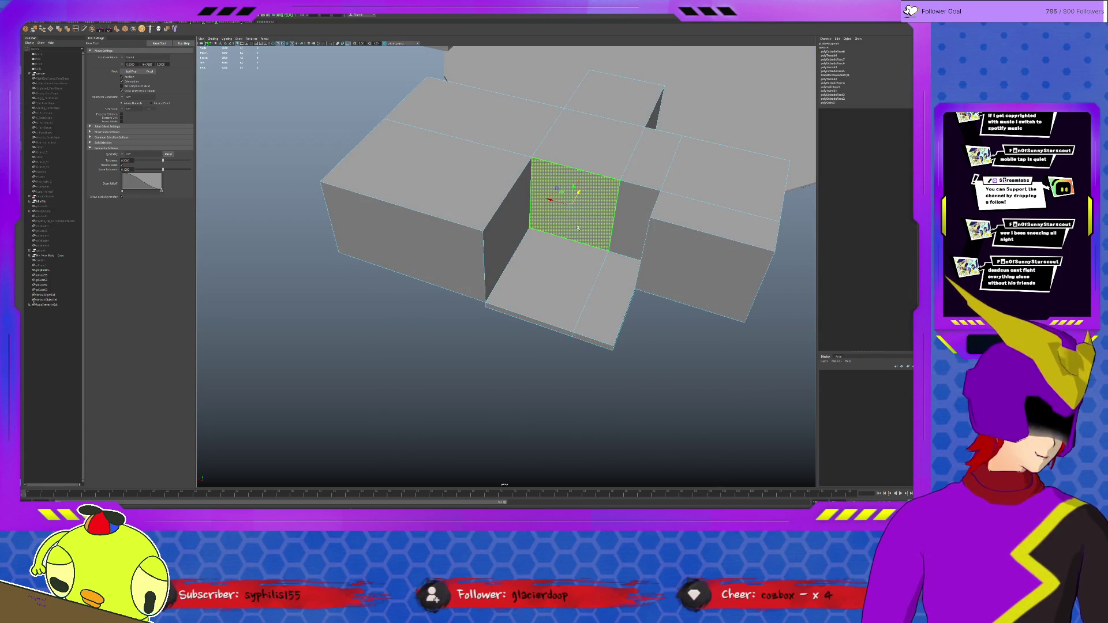
pyautogui.keyDown('alt'); pyautogui.moveTo(450, 269); pyautogui.dragTo(408, 202); pyautogui.keyUp('alt')
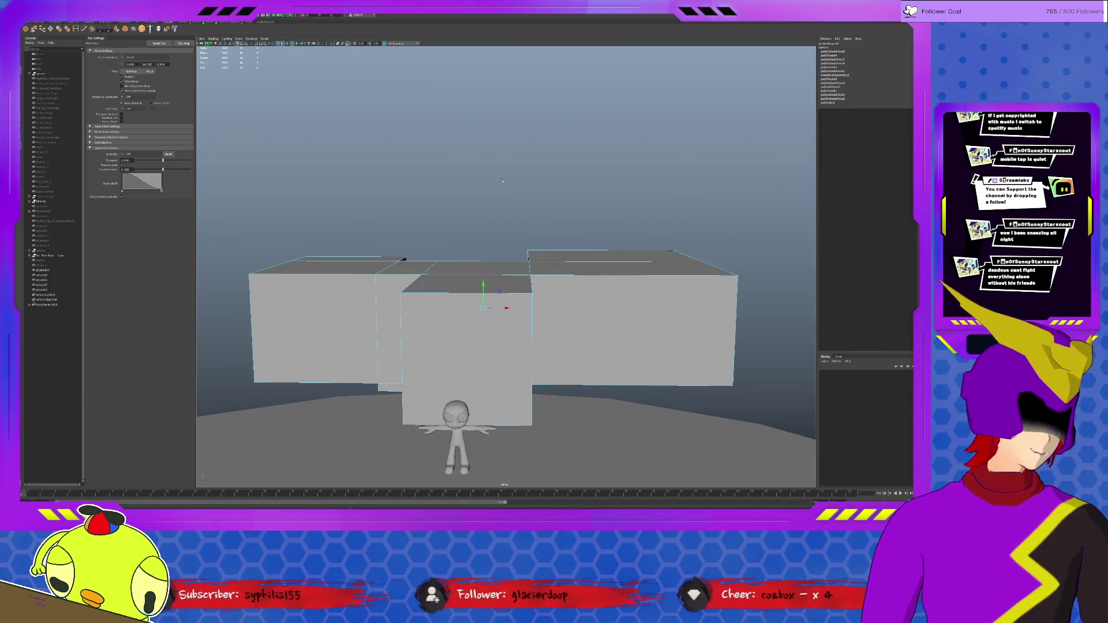
pyautogui.moveTo(510, 200)
pyautogui.keyDown('alt'); pyautogui.mouseDown()
pyautogui.moveTo(605, 209)
pyautogui.moveTo(764, 166)
pyautogui.moveTo(515, 232)
pyautogui.moveTo(519, 362)
pyautogui.moveTo(402, 215)
pyautogui.moveTo(566, 268)
pyautogui.moveTo(478, 213)
pyautogui.moveTo(507, 263)
pyautogui.moveTo(725, 366)
pyautogui.moveTo(520, 305)
pyautogui.moveTo(515, 210)
pyautogui.moveTo(559, 421)
pyautogui.moveTo(522, 271)
pyautogui.moveTo(534, 256)
pyautogui.moveTo(543, 272)
pyautogui.moveTo(525, 254)
pyautogui.moveTo(554, 300)
pyautogui.moveTo(553, 236)
pyautogui.moveTo(442, 248)
pyautogui.mouseUp(); pyautogui.keyUp('alt')
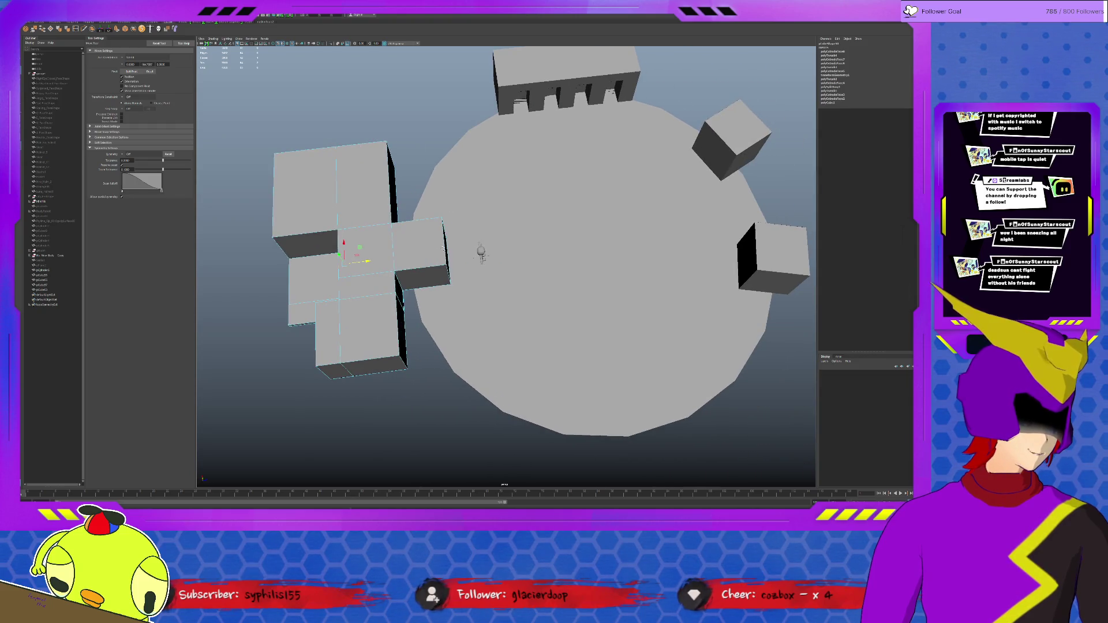
pyautogui.scroll(3, 518, 241)
pyautogui.click(520, 245)
pyautogui.scroll(-3, 519, 245)
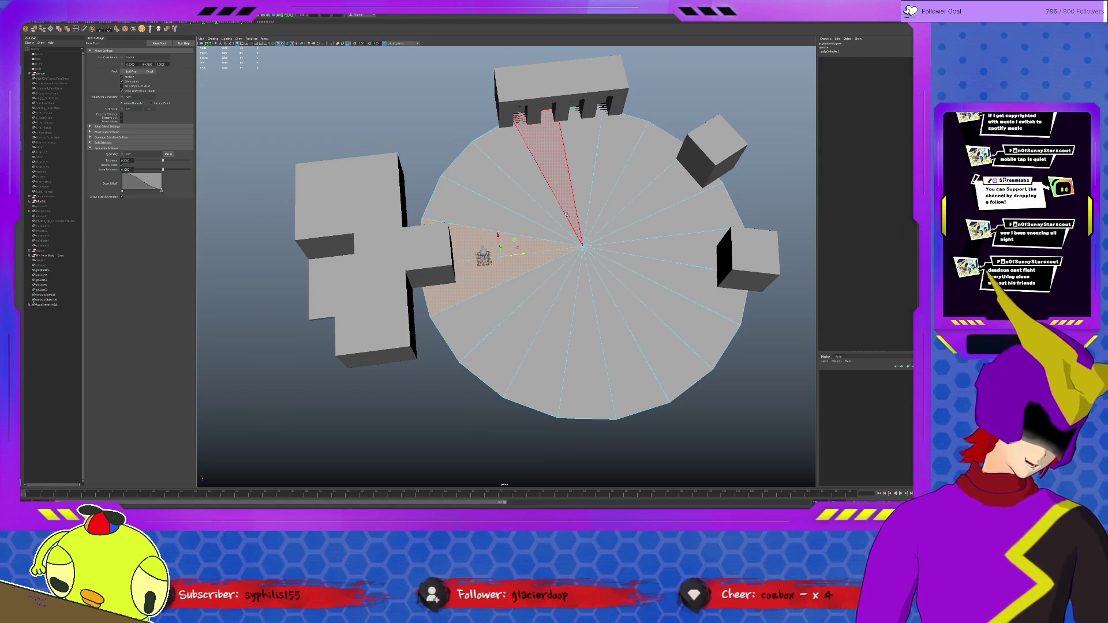
pyautogui.press('F8')
pyautogui.moveTo(567, 214)
pyautogui.keyDown('alt'); pyautogui.mouseDown()
pyautogui.moveTo(619, 224)
pyautogui.moveTo(549, 276)
pyautogui.mouseUp(); pyautogui.keyUp('alt')
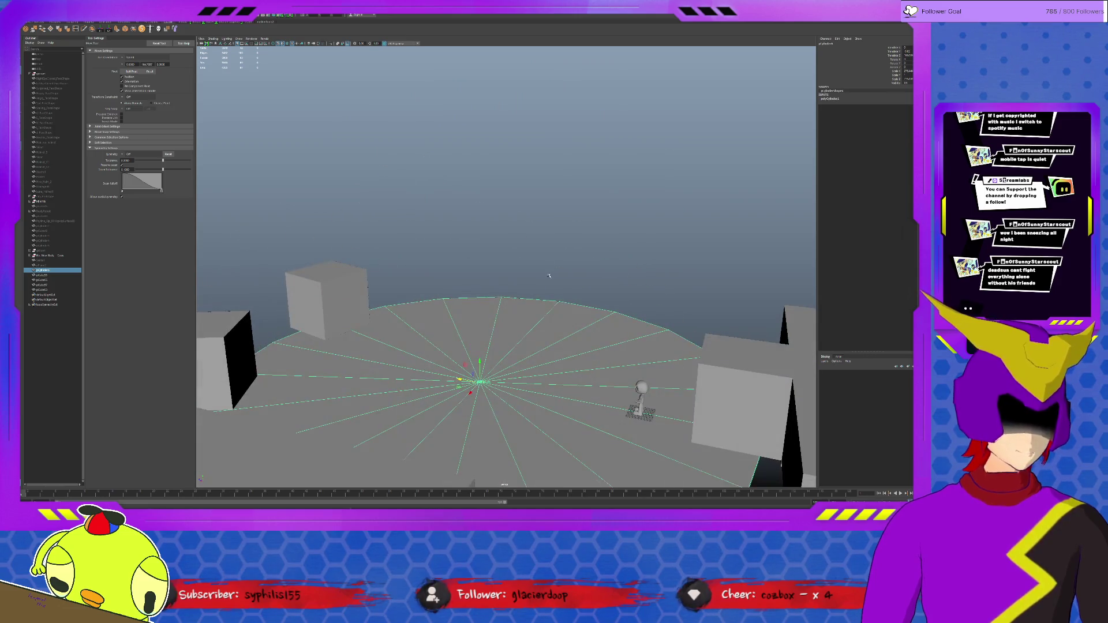
pyautogui.moveTo(403, 220); pyautogui.dragTo(505, 285)
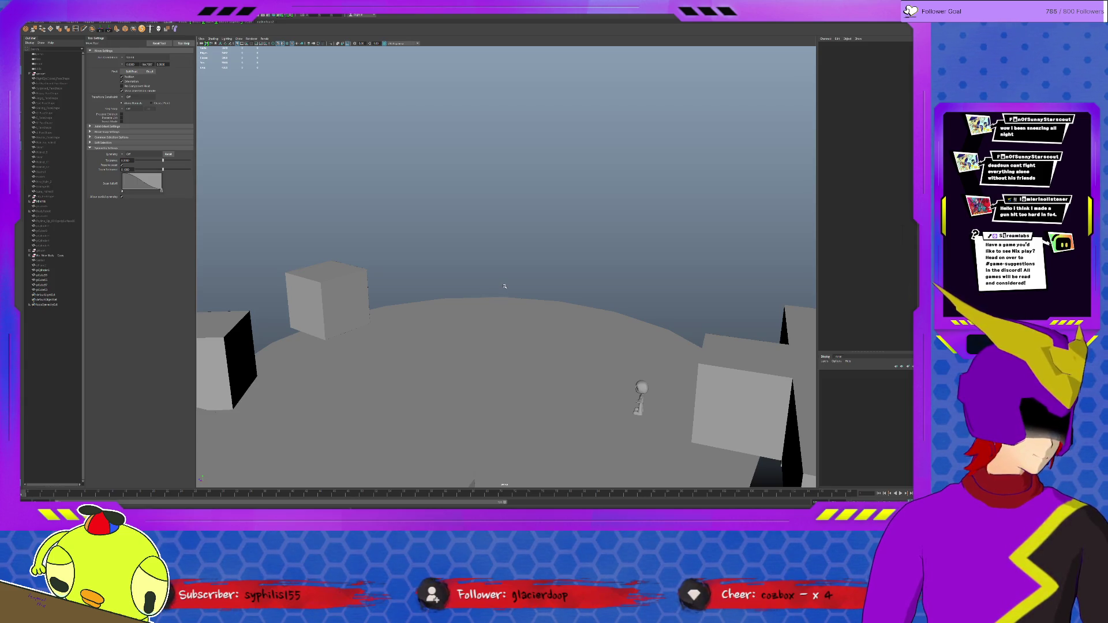
pyautogui.press('a')
pyautogui.click(408, 390)
pyautogui.click(532, 406)
pyautogui.moveTo(531, 406)
pyautogui.keyDown('alt'); pyautogui.mouseDown()
pyautogui.moveTo(544, 395)
pyautogui.moveTo(532, 389)
pyautogui.moveTo(442, 416)
pyautogui.mouseUp(); pyautogui.keyUp('alt')
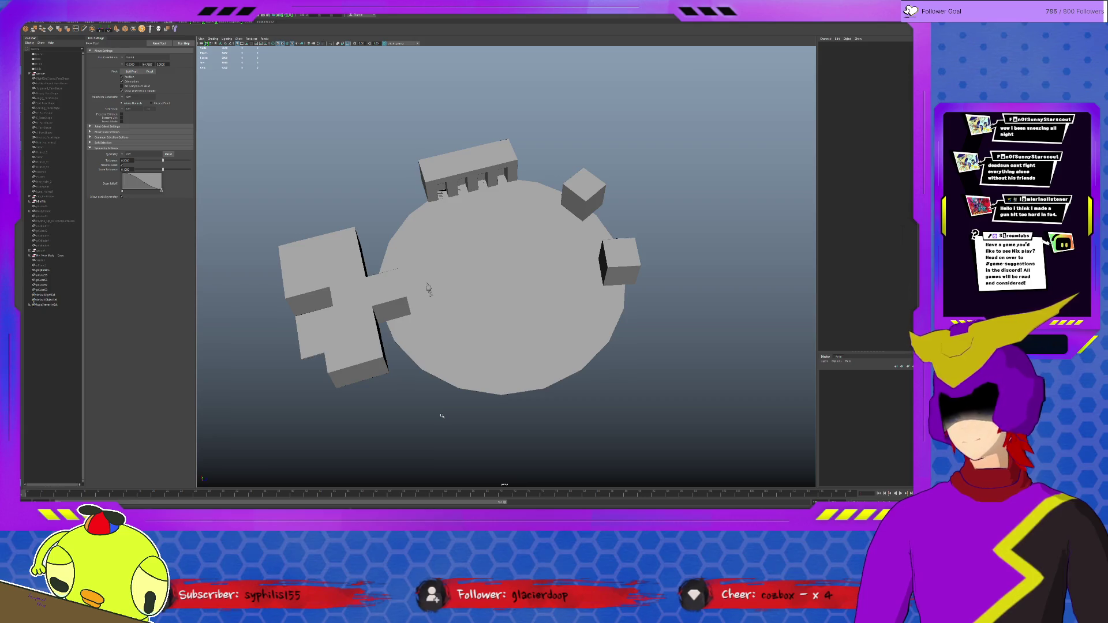
pyautogui.click(453, 358)
pyautogui.keyDown('shift'); pyautogui.click(457, 336); pyautogui.keyUp('shift')
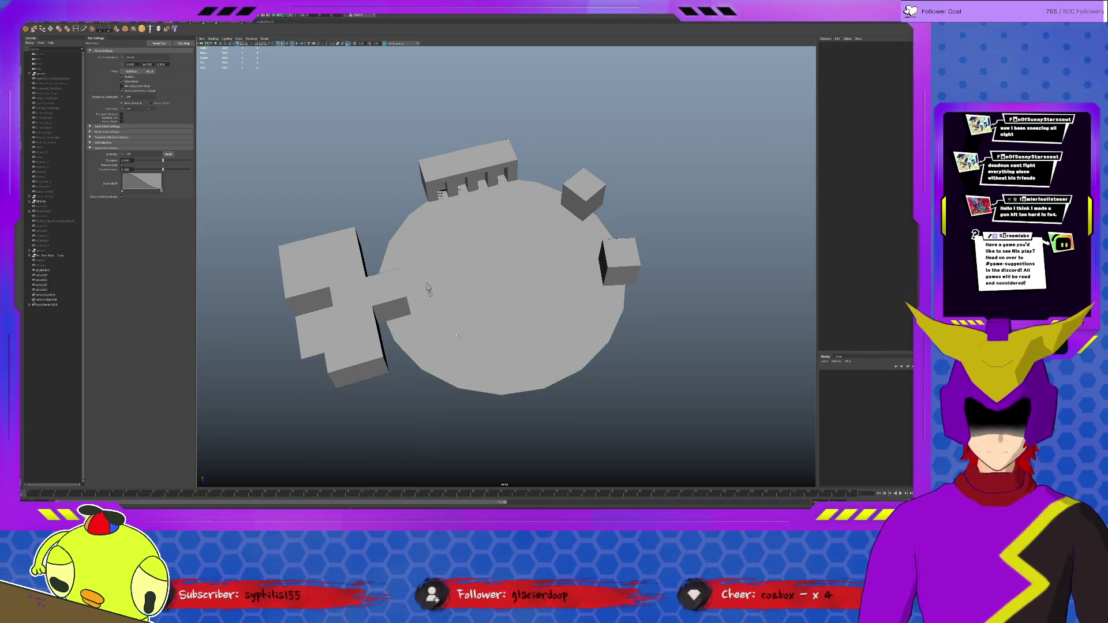
pyautogui.keyDown('alt'); pyautogui.moveTo(457, 337); pyautogui.dragTo(519, 312); pyautogui.keyUp('alt')
pyautogui.scroll(10, 554, 300)
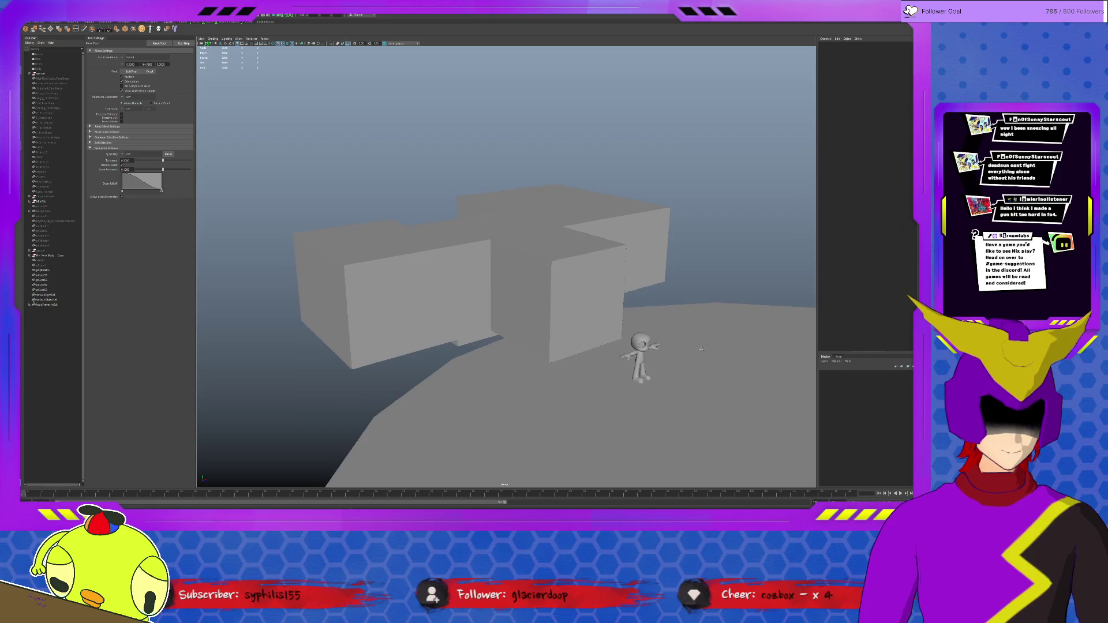
# Select the whole character including its head and move it across the platform near the blocks.
pyautogui.keyDown('alt'); pyautogui.moveTo(702, 350); pyautogui.dragTo(615, 306, button='middle'); pyautogui.keyUp('alt')
pyautogui.click(554, 312)
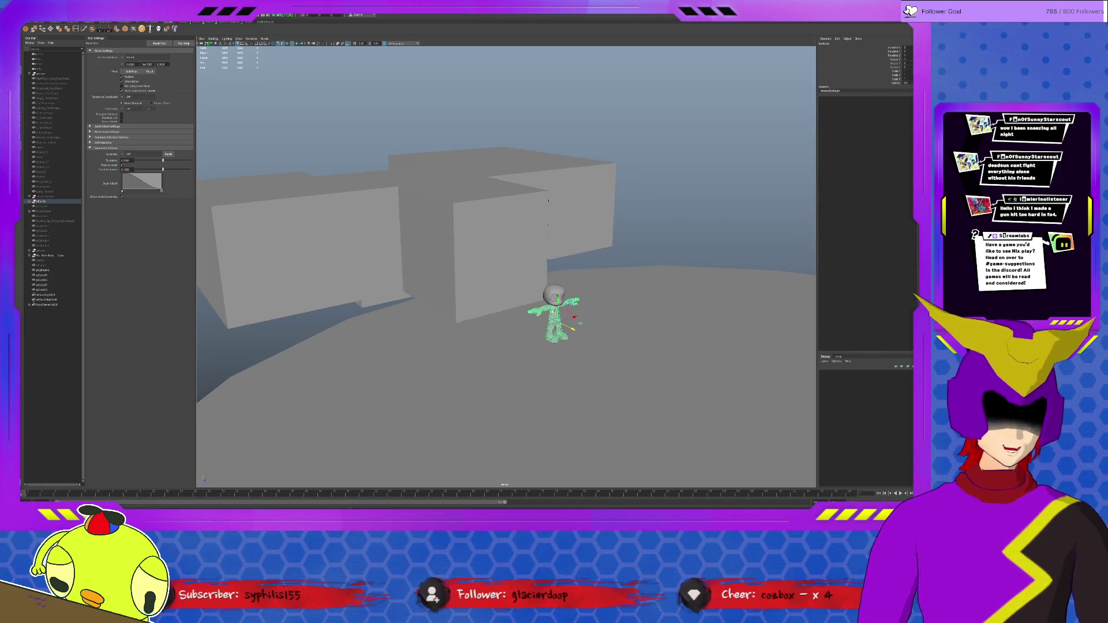
pyautogui.click(54, 201)
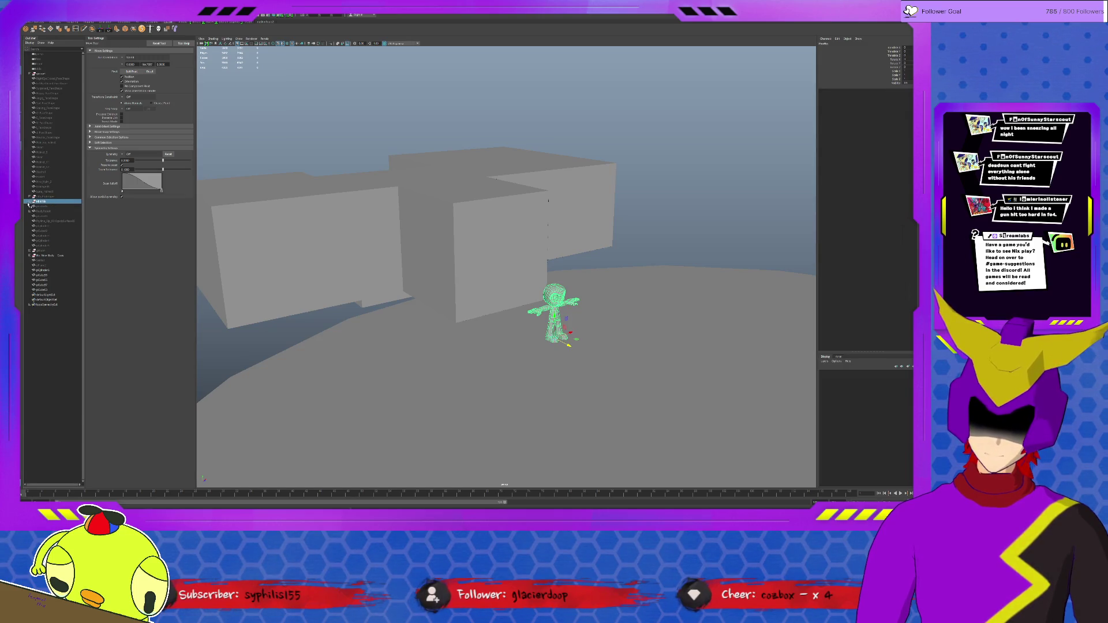
pyautogui.moveTo(600, 312)
pyautogui.keyDown('alt'); pyautogui.mouseDown()
pyautogui.moveTo(636, 359)
pyautogui.moveTo(508, 346)
pyautogui.moveTo(472, 264)
pyautogui.mouseUp(); pyautogui.keyUp('alt')
pyautogui.moveTo(439, 206)
pyautogui.mouseDown()
pyautogui.moveTo(664, 266)
pyautogui.moveTo(551, 323)
pyautogui.moveTo(532, 352)
pyautogui.moveTo(405, 265)
pyautogui.moveTo(404, 242)
pyautogui.moveTo(502, 193)
pyautogui.moveTo(433, 234)
pyautogui.moveTo(471, 278)
pyautogui.moveTo(413, 274)
pyautogui.moveTo(607, 404)
pyautogui.moveTo(520, 93)
pyautogui.moveTo(498, 239)
pyautogui.moveTo(225, 497)
pyautogui.moveTo(139, 317)
pyautogui.moveTo(555, 228)
pyautogui.moveTo(460, 228)
pyautogui.moveTo(431, 206)
pyautogui.moveTo(483, 225)
pyautogui.mouseUp()
pyautogui.scroll(-5, 483, 225)
pyautogui.click(519, 260)
pyautogui.moveTo(520, 259)
pyautogui.keyDown('alt'); pyautogui.mouseDown()
pyautogui.moveTo(550, 296)
pyautogui.moveTo(315, 282)
pyautogui.mouseUp(); pyautogui.keyUp('alt')
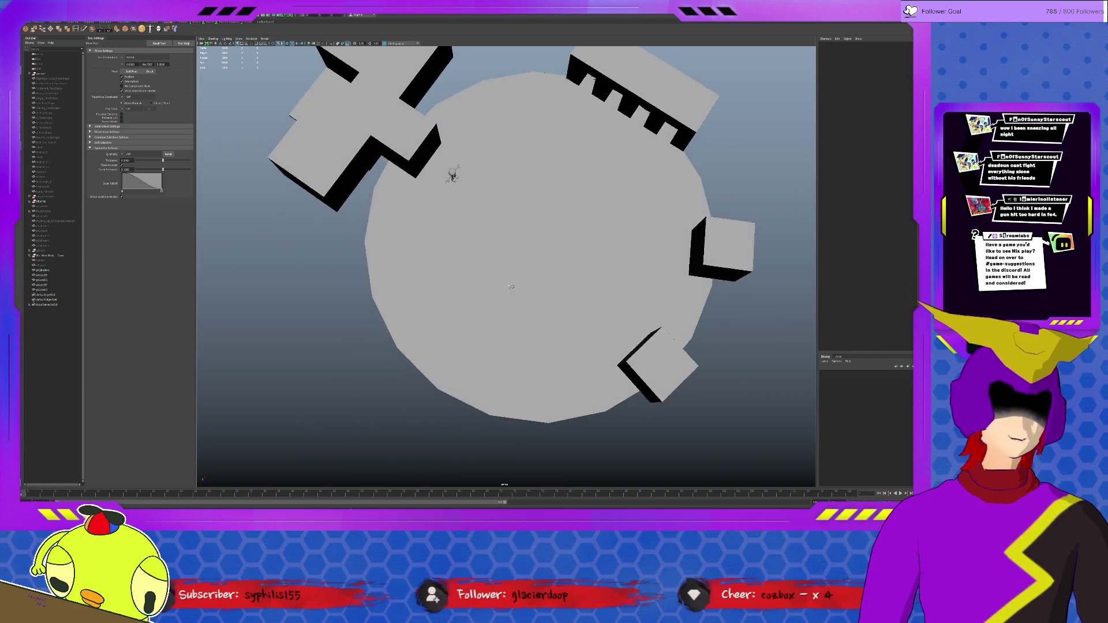
pyautogui.click(684, 149)
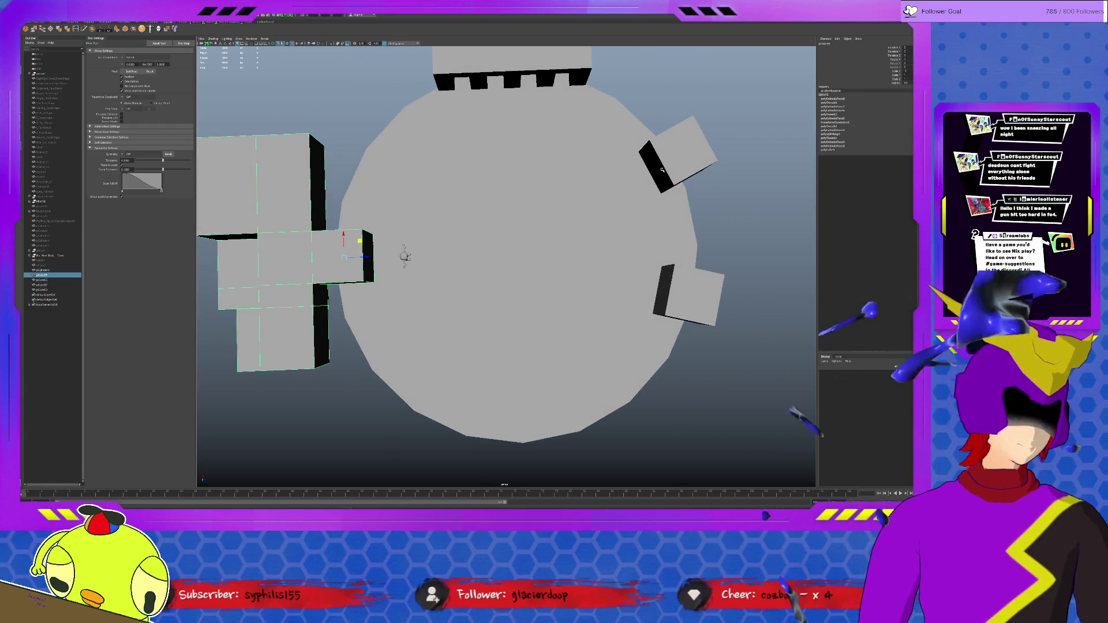
pyautogui.click(691, 302)
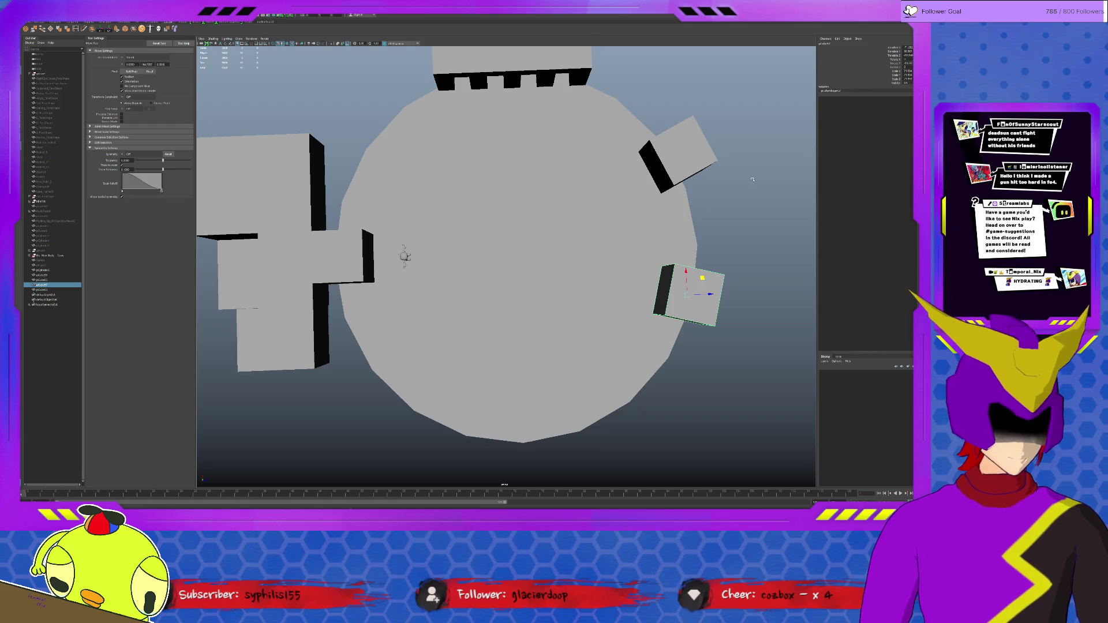
pyautogui.click(573, 290)
pyautogui.moveTo(574, 290)
pyautogui.keyDown('alt'); pyautogui.mouseDown()
pyautogui.moveTo(581, 272)
pyautogui.moveTo(590, 288)
pyautogui.mouseUp(); pyautogui.keyUp('alt')
pyautogui.scroll(2, 590, 288)
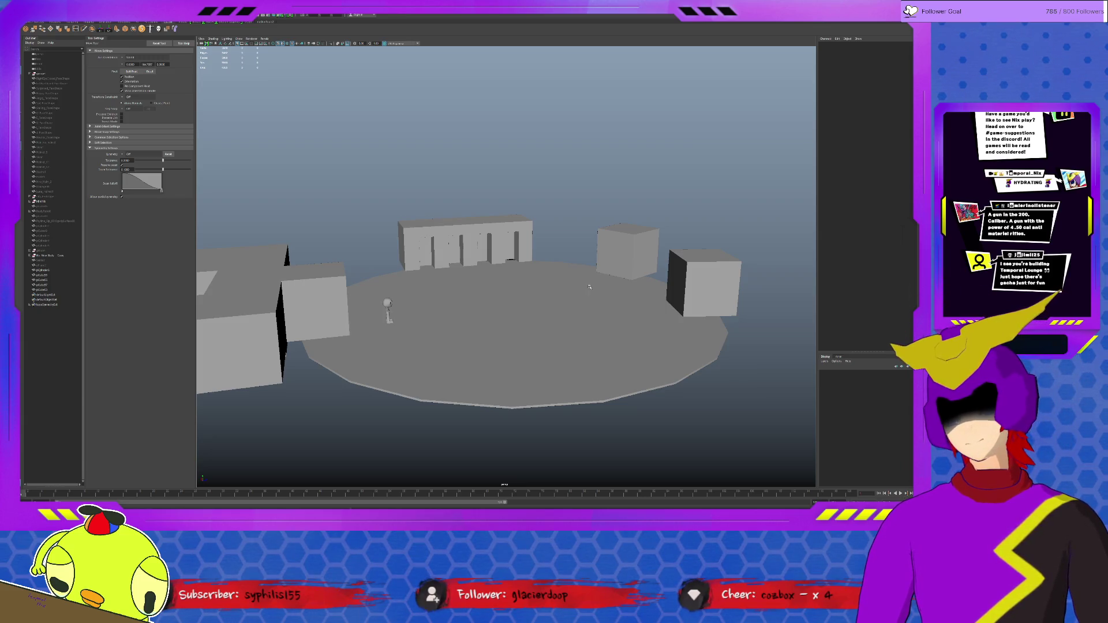
pyautogui.click(468, 245)
pyautogui.press('f')
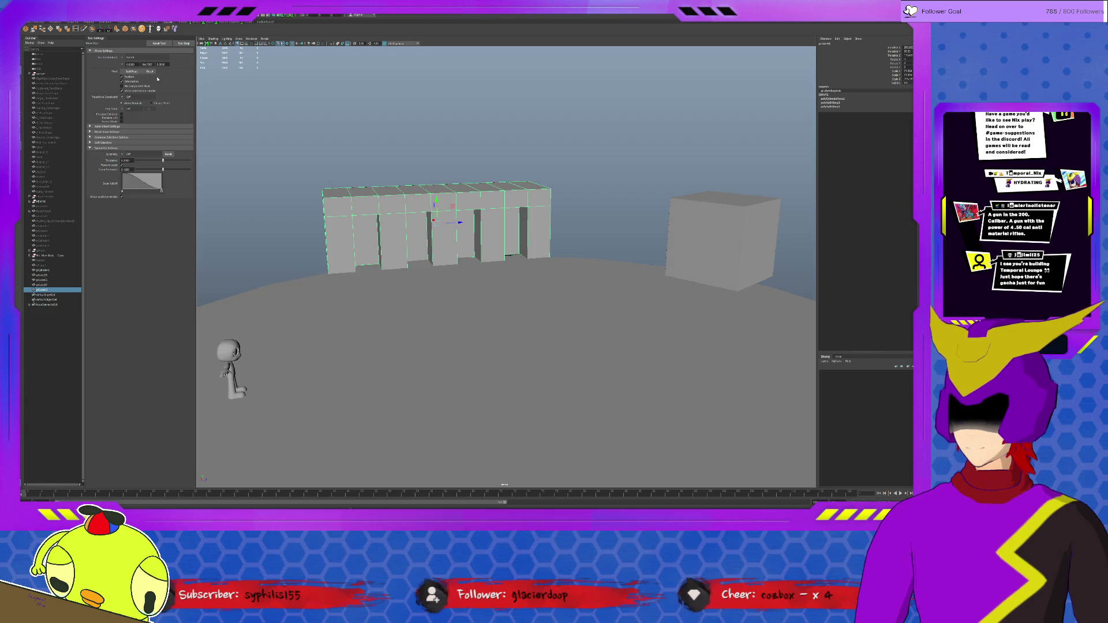
# Add a bend deformer to the doorway wall and adjust its curvature to follow the rim.
pyautogui.press('e')
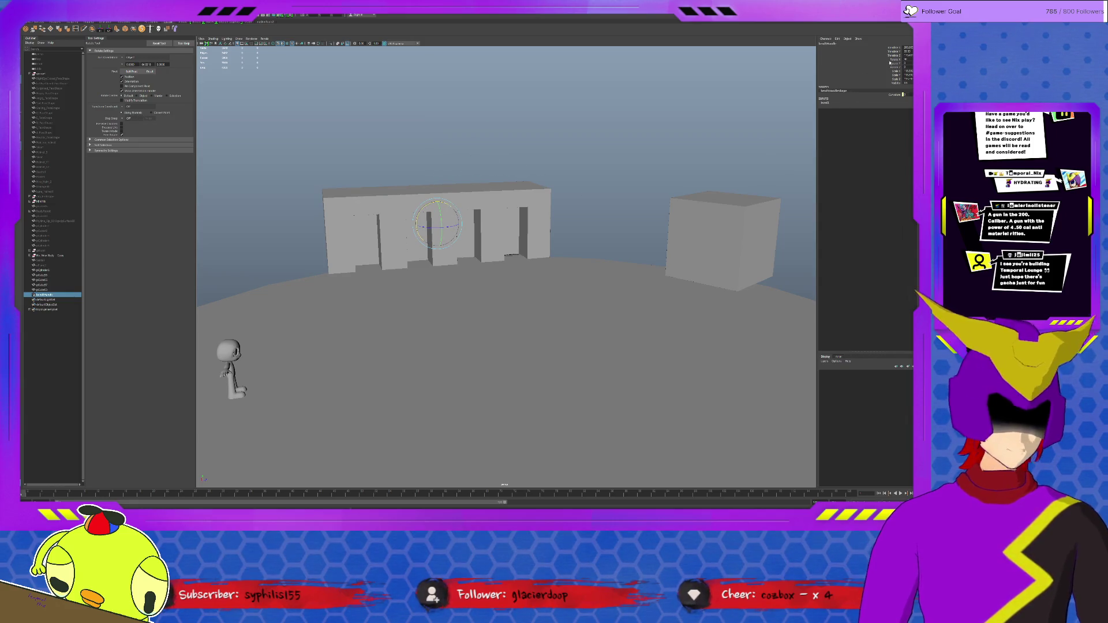
pyautogui.hotkey('ctrl', 'a')
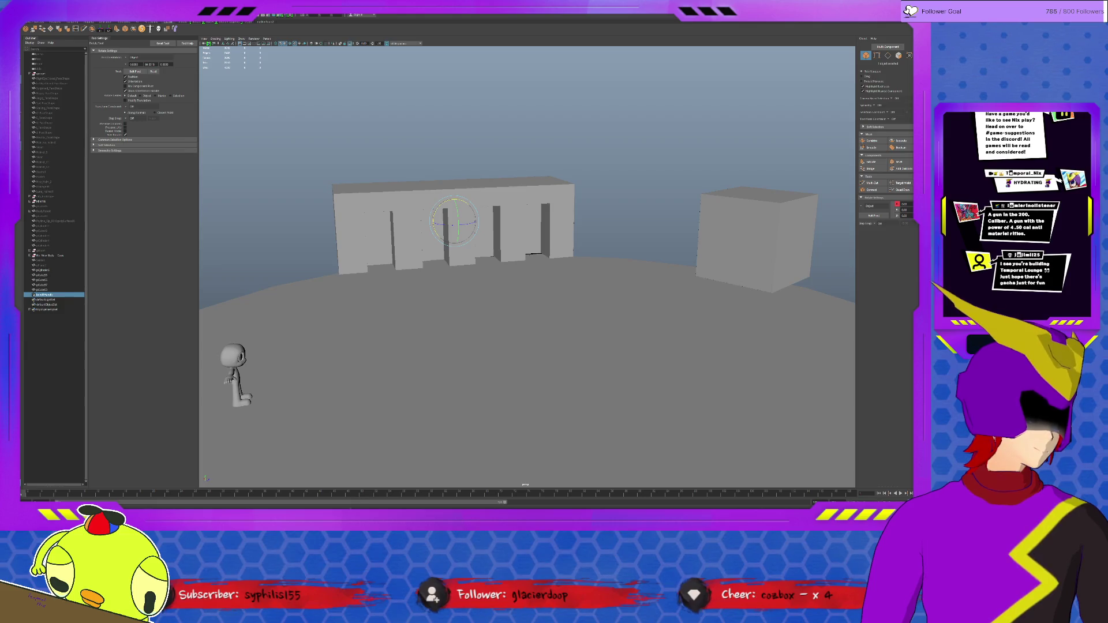
pyautogui.hotkey('ctrl', 'a')
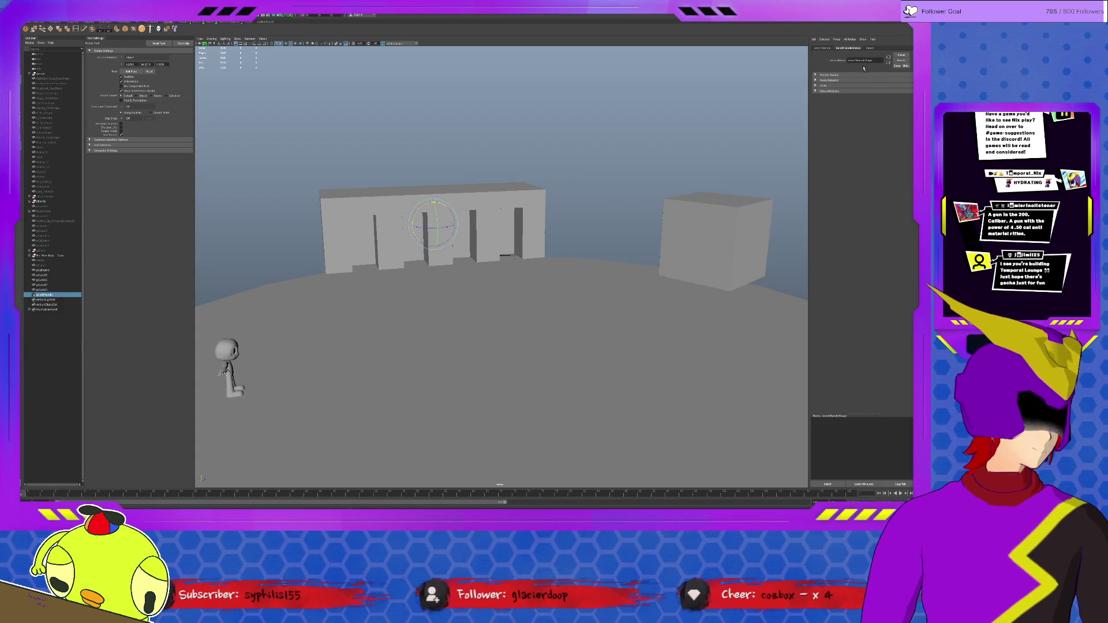
pyautogui.click(871, 48)
pyautogui.moveTo(892, 81); pyautogui.dragTo(888, 81)
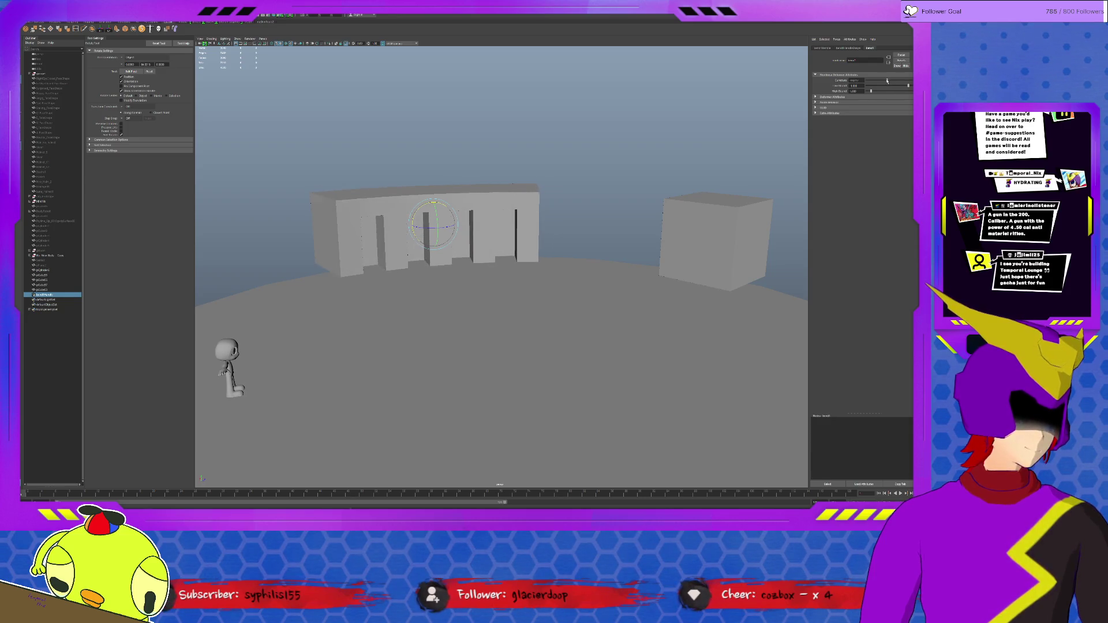
pyautogui.scroll(5, 520, 231)
pyautogui.keyDown('alt'); pyautogui.moveTo(567, 231); pyautogui.dragTo(567, 147); pyautogui.keyUp('alt')
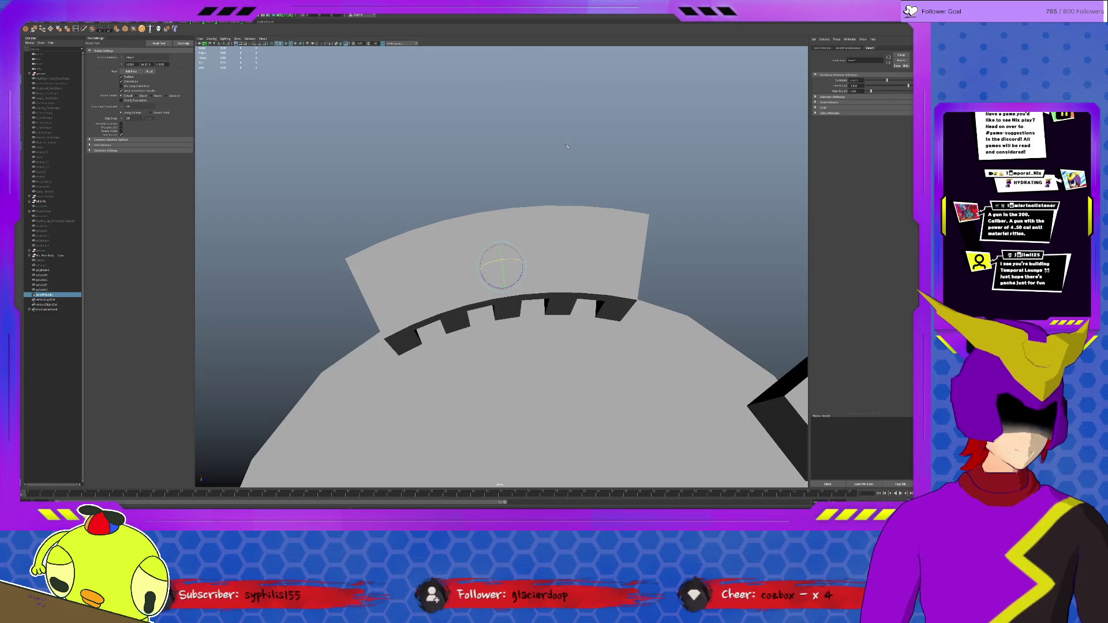
pyautogui.moveTo(565, 247)
pyautogui.keyDown('alt'); pyautogui.mouseDown()
pyautogui.moveTo(565, 271)
pyautogui.moveTo(565, 223)
pyautogui.moveTo(566, 266)
pyautogui.moveTo(565, 241)
pyautogui.moveTo(528, 237)
pyautogui.moveTo(555, 188)
pyautogui.moveTo(608, 179)
pyautogui.moveTo(601, 306)
pyautogui.moveTo(527, 229)
pyautogui.moveTo(572, 235)
pyautogui.mouseUp(); pyautogui.keyUp('alt')
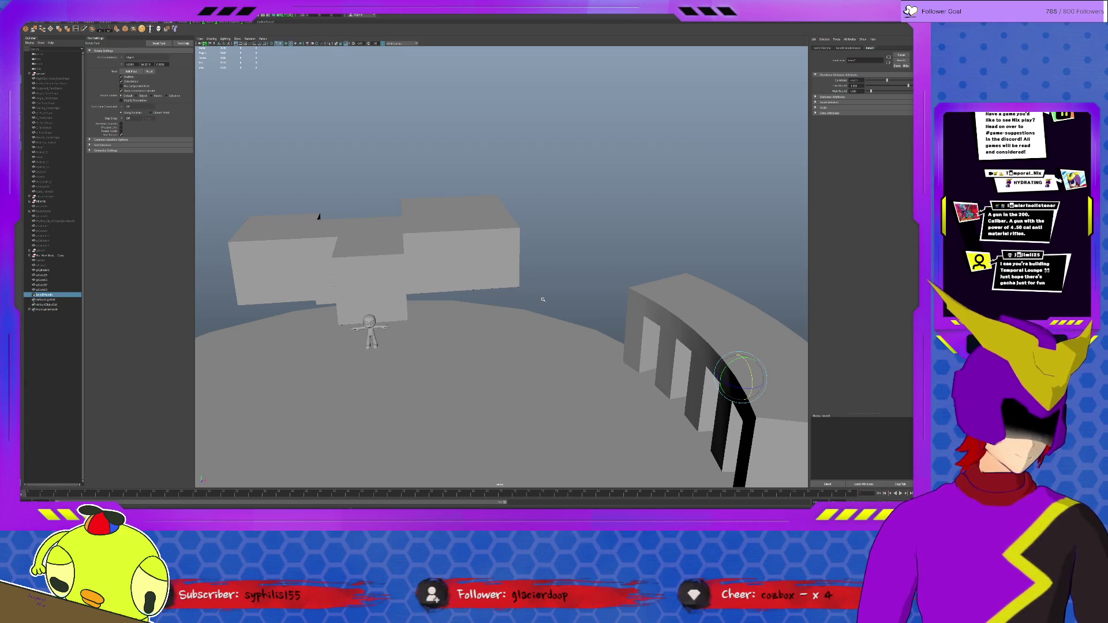
pyautogui.scroll(-5, 543, 299)
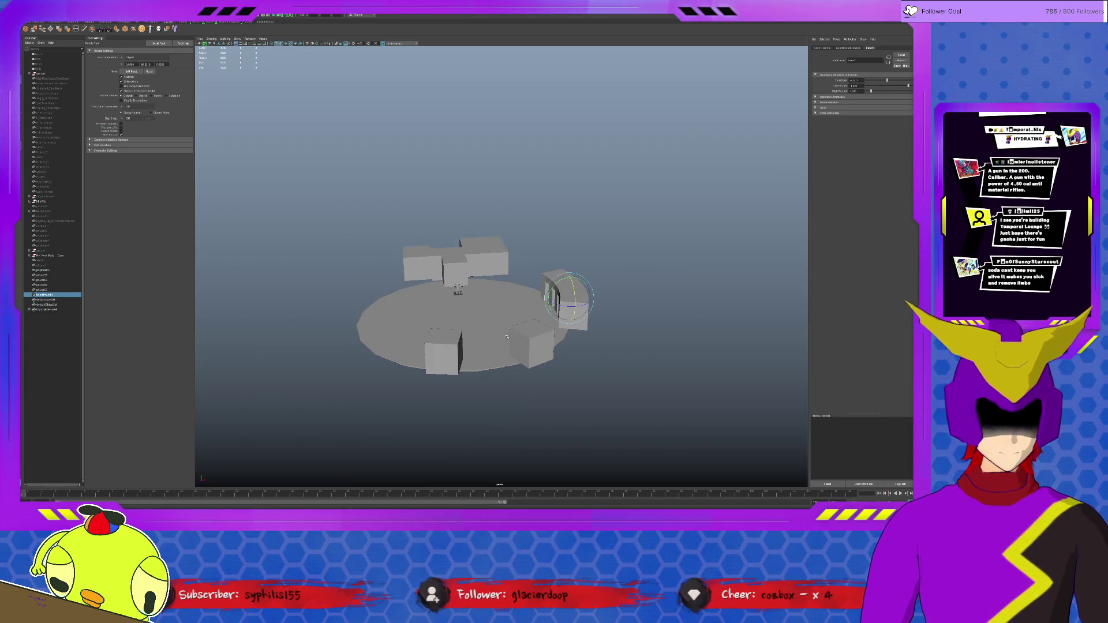
# Scale the ground plane pPlane1 up into a broad floor.
pyautogui.scroll(-3, 507, 337)
pyautogui.click(73, 22)
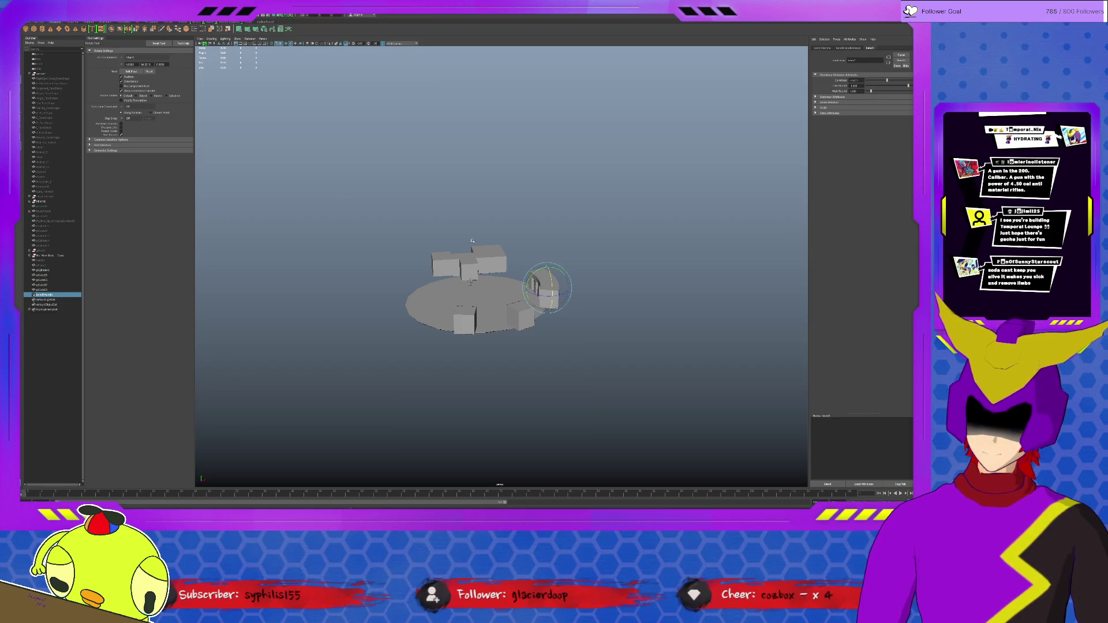
pyautogui.click(473, 288)
pyautogui.press('r')
pyautogui.moveTo(471, 284)
pyautogui.mouseDown()
pyautogui.moveTo(502, 275)
pyautogui.moveTo(633, 326)
pyautogui.mouseUp()
pyautogui.press('w')
pyautogui.click(591, 324)
# Frame the whole scene, then orbit and dolly down to ground level facing the character.
pyautogui.moveTo(498, 315)
pyautogui.keyDown('alt'); pyautogui.mouseDown(button='right')
pyautogui.moveTo(505, 303)
pyautogui.moveTo(519, 312)
pyautogui.mouseUp(button='right'); pyautogui.keyUp('alt')
pyautogui.click(531, 317)
pyautogui.moveTo(531, 318)
pyautogui.keyDown('alt'); pyautogui.mouseDown()
pyautogui.moveTo(548, 334)
pyautogui.moveTo(575, 327)
pyautogui.moveTo(580, 341)
pyautogui.mouseUp(); pyautogui.keyUp('alt')
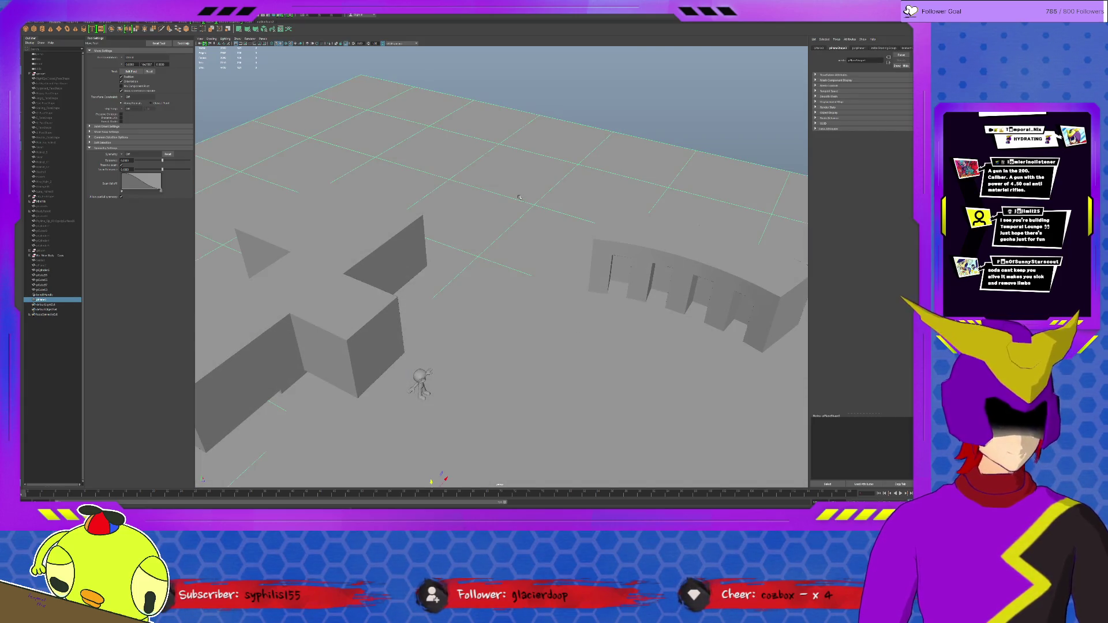
pyautogui.press('a')
pyautogui.scroll(-3, 515, 201)
pyautogui.keyDown('alt'); pyautogui.moveTo(514, 202); pyautogui.dragTo(556, 236); pyautogui.keyUp('alt')
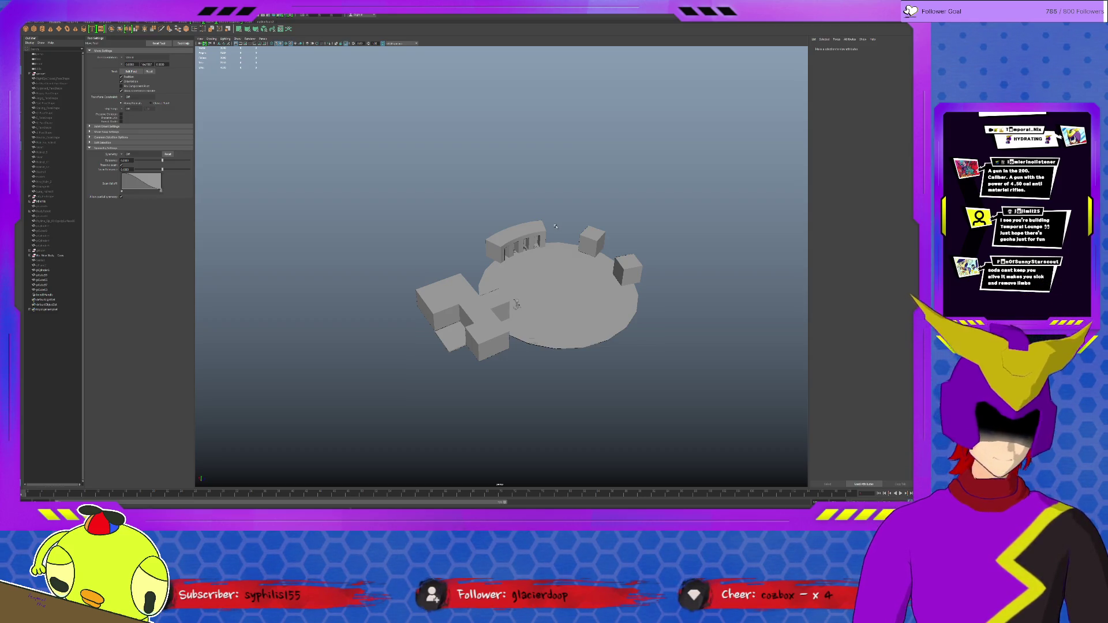
pyautogui.scroll(5, 562, 237)
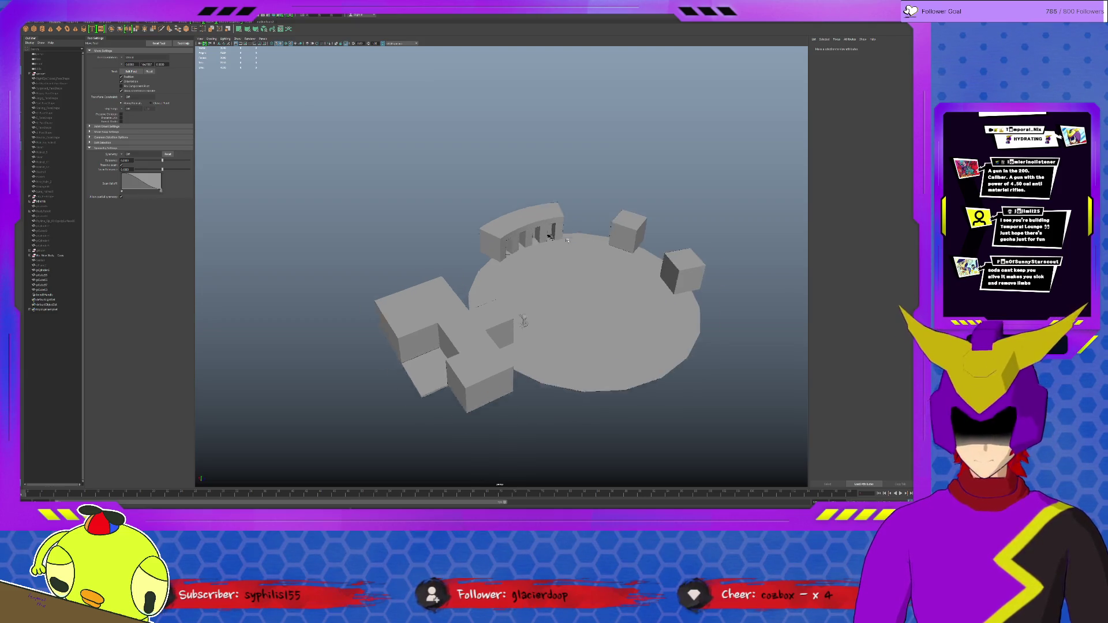
pyautogui.moveTo(569, 244)
pyautogui.keyDown('alt'); pyautogui.mouseDown()
pyautogui.moveTo(522, 249)
pyautogui.moveTo(580, 269)
pyautogui.mouseUp(); pyautogui.keyUp('alt')
pyautogui.scroll(5, 522, 249)
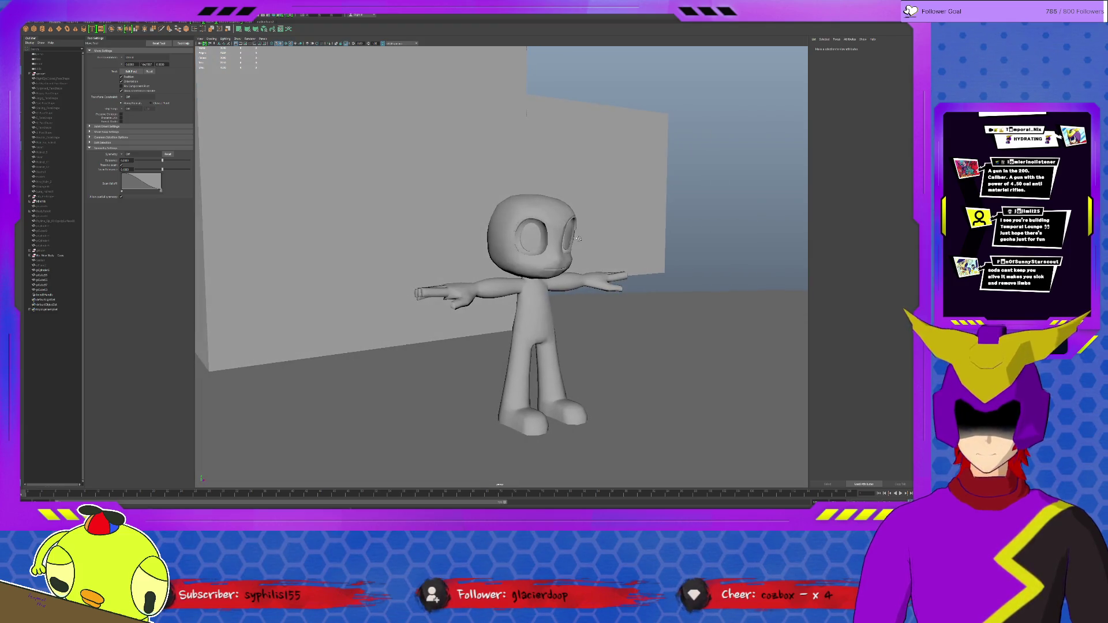
pyautogui.scroll(3, 580, 269)
pyautogui.scroll(3, 591, 325)
pyautogui.keyDown('alt'); pyautogui.moveTo(553, 201); pyautogui.dragTo(607, 269); pyautogui.keyUp('alt')
pyautogui.click(607, 269)
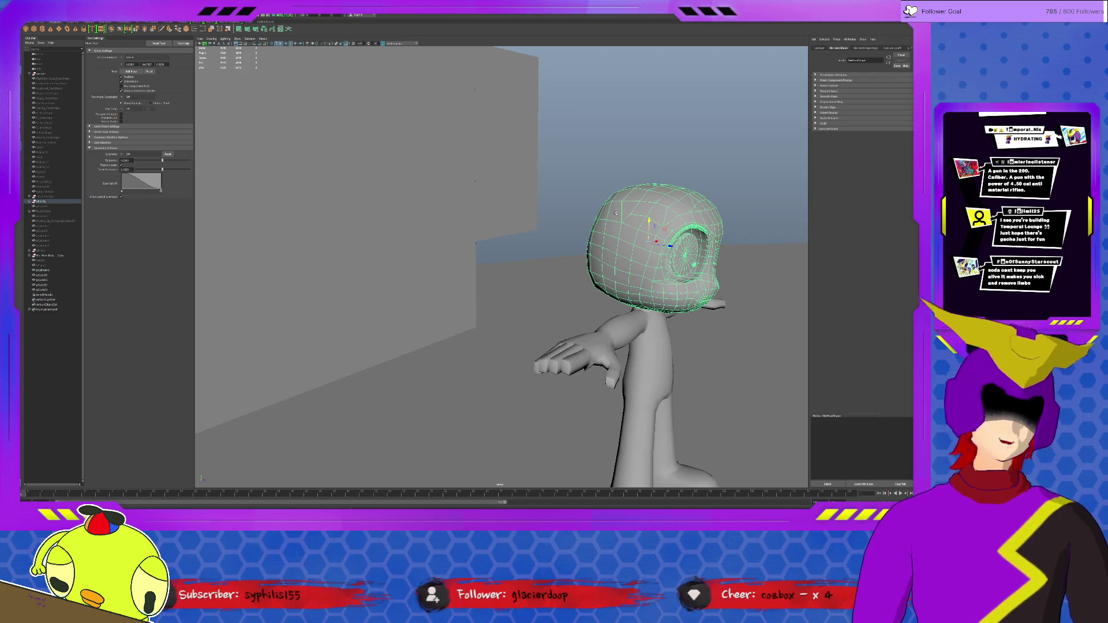
pyautogui.click(661, 152)
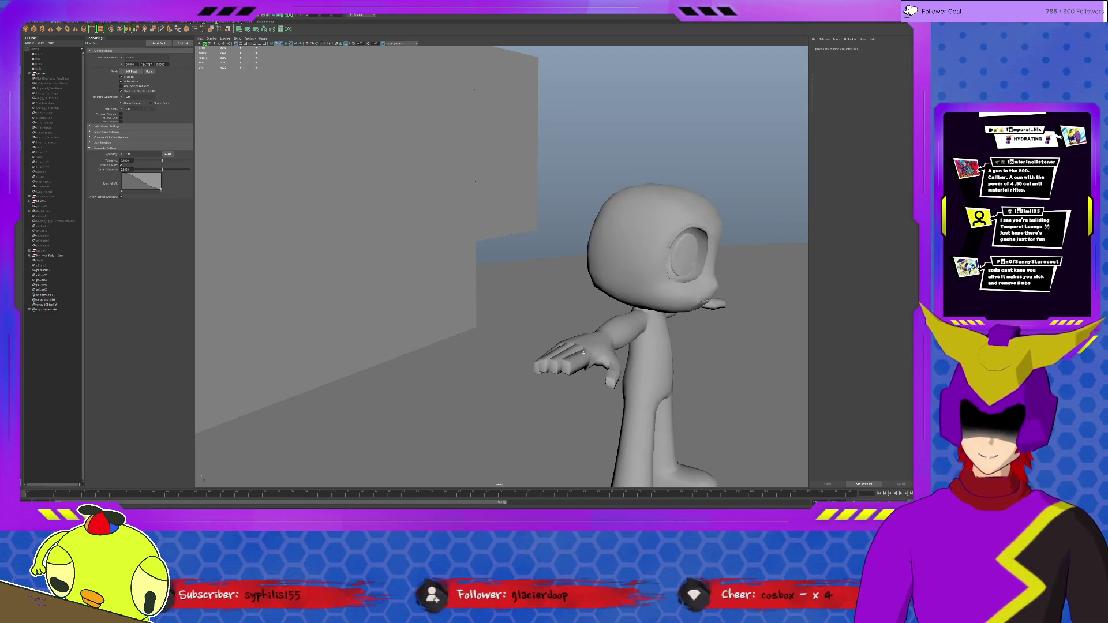
pyautogui.click(583, 352)
pyautogui.keyDown('alt'); pyautogui.moveTo(583, 353); pyautogui.dragTo(525, 358); pyautogui.keyUp('alt')
pyautogui.scroll(3, 515, 287)
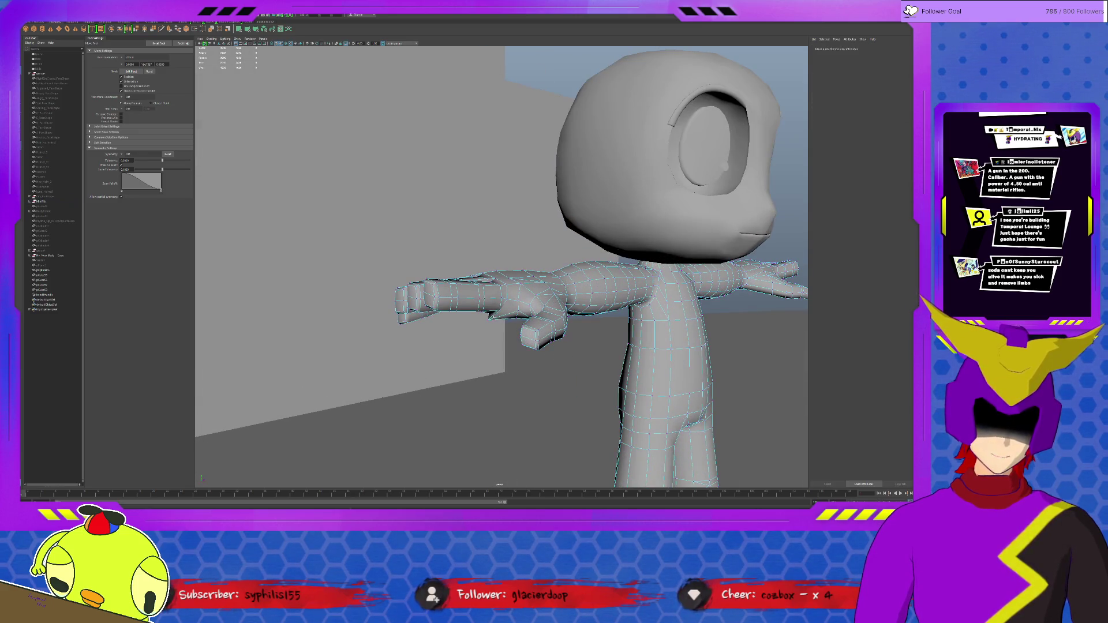
pyautogui.moveTo(509, 291)
pyautogui.keyDown('alt'); pyautogui.mouseDown()
pyautogui.moveTo(646, 308)
pyautogui.moveTo(412, 290)
pyautogui.moveTo(467, 292)
pyautogui.mouseUp(); pyautogui.keyUp('alt')
pyautogui.keyDown('alt'); pyautogui.moveTo(504, 209); pyautogui.dragTo(519, 209); pyautogui.keyUp('alt')
pyautogui.click(548, 153)
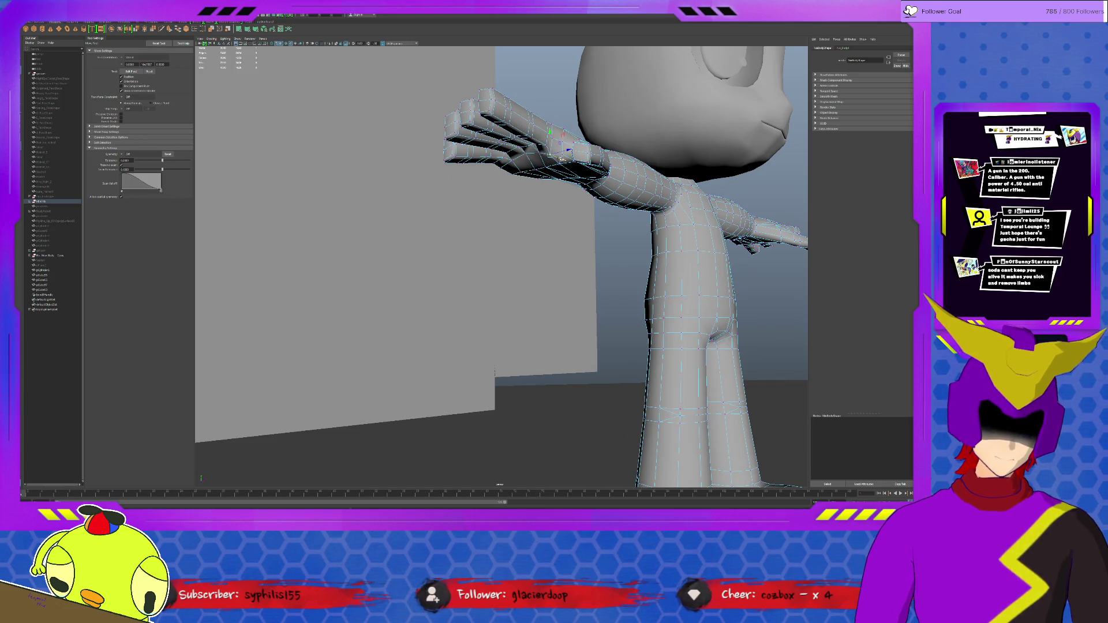
pyautogui.keyDown('alt'); pyautogui.moveTo(563, 159); pyautogui.dragTo(540, 170); pyautogui.keyUp('alt')
pyautogui.scroll(-10, 376, 272)
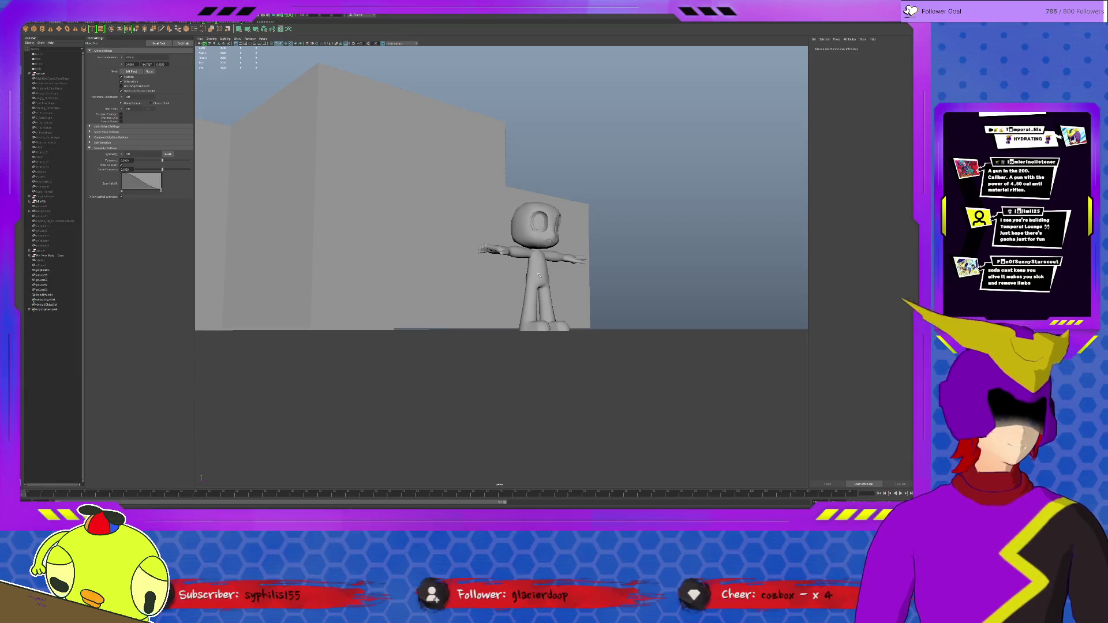
pyautogui.click(562, 290)
pyautogui.scroll(5, 562, 290)
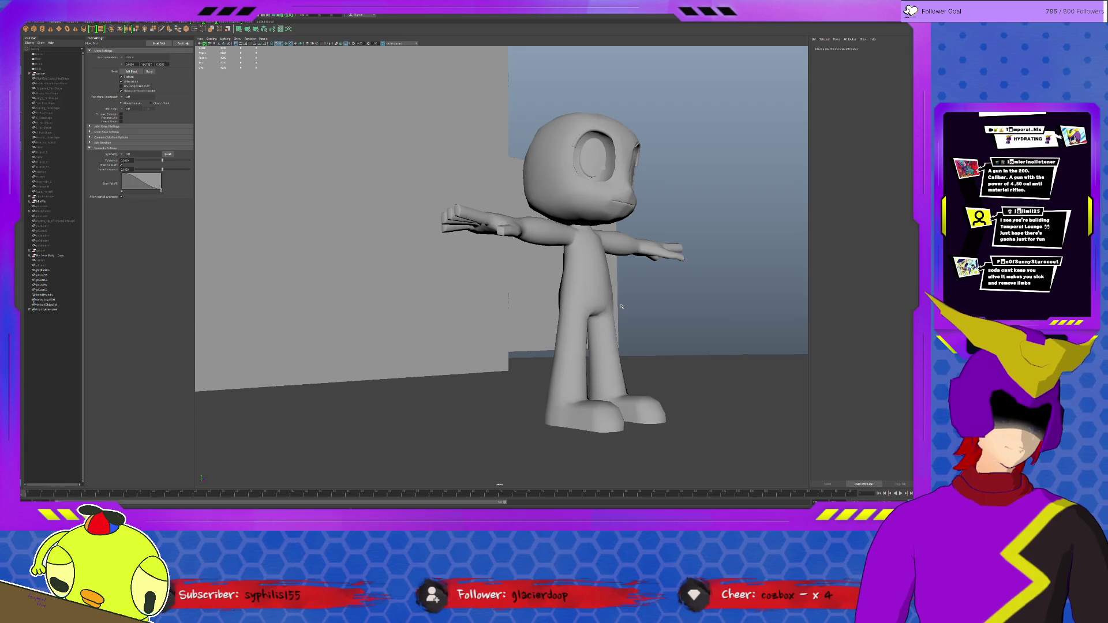
pyautogui.click(612, 307)
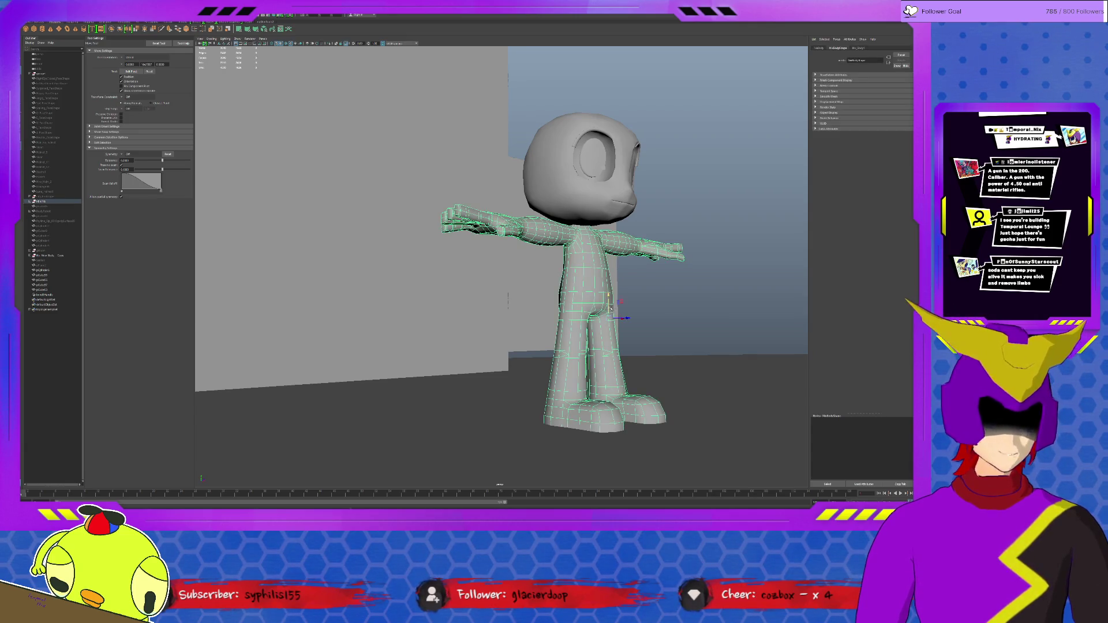
pyautogui.scroll(-5, 578, 288)
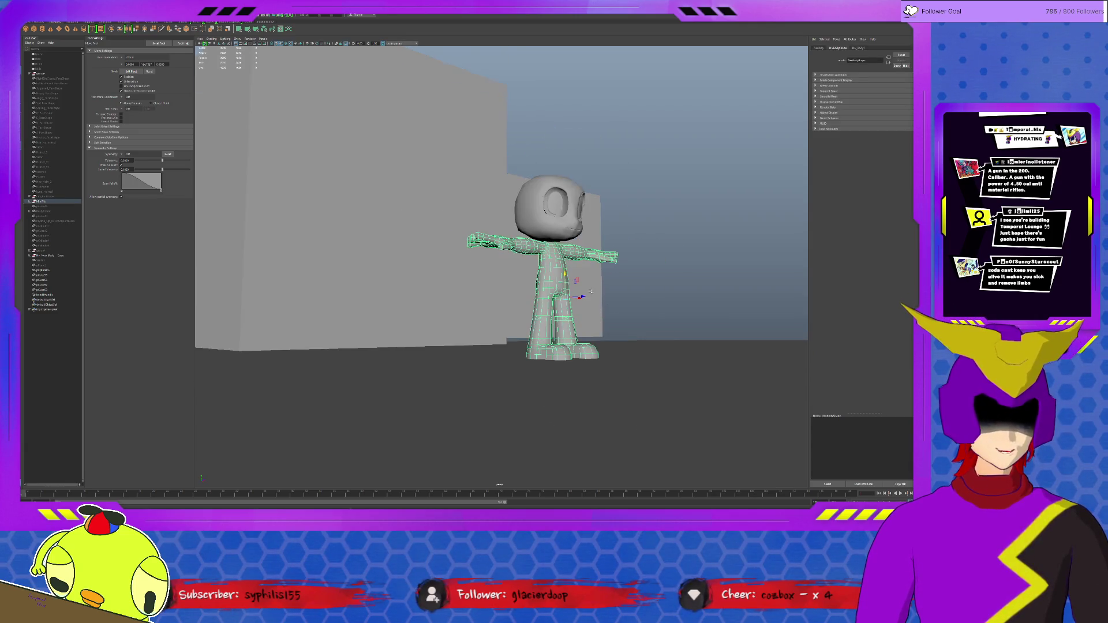
# Duplicate the character with Ctrl+D and move the copy beside the original.
pyautogui.click(41, 201)
pyautogui.press('r')
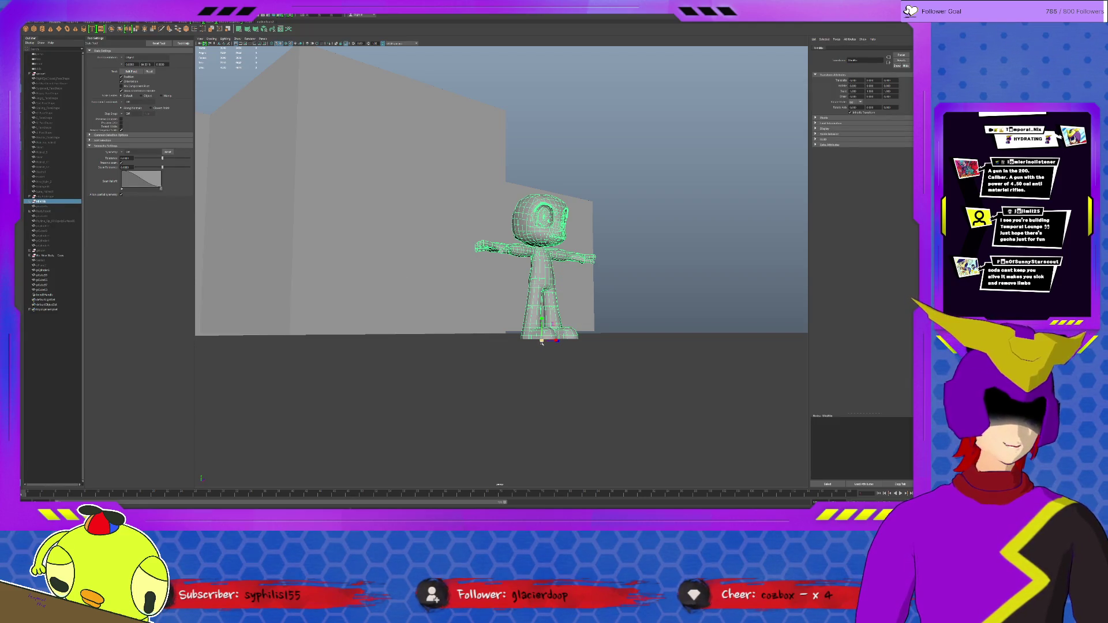
pyautogui.keyDown('alt'); pyautogui.moveTo(541, 343); pyautogui.dragTo(623, 364); pyautogui.keyUp('alt')
pyautogui.press('w')
pyautogui.hotkey('ctrl', 'd')
pyautogui.moveTo(596, 367); pyautogui.dragTo(627, 253, button='middle')
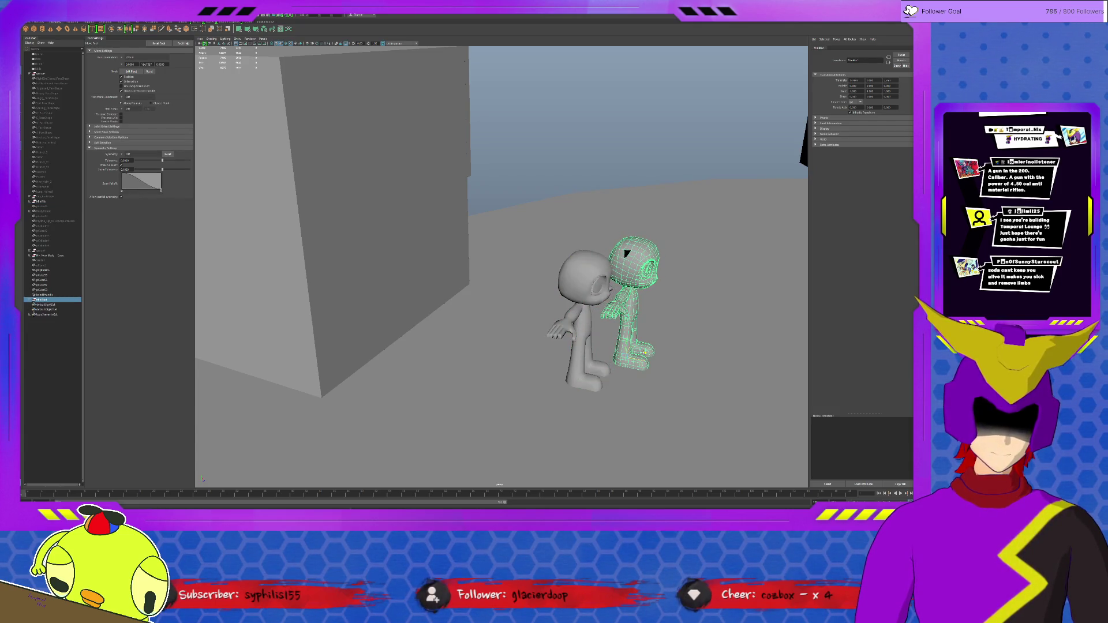
pyautogui.moveTo(627, 253)
pyautogui.keyDown('alt'); pyautogui.mouseDown()
pyautogui.moveTo(599, 357)
pyautogui.moveTo(626, 346)
pyautogui.moveTo(622, 323)
pyautogui.mouseUp(); pyautogui.keyUp('alt')
pyautogui.scroll(8, 621, 312)
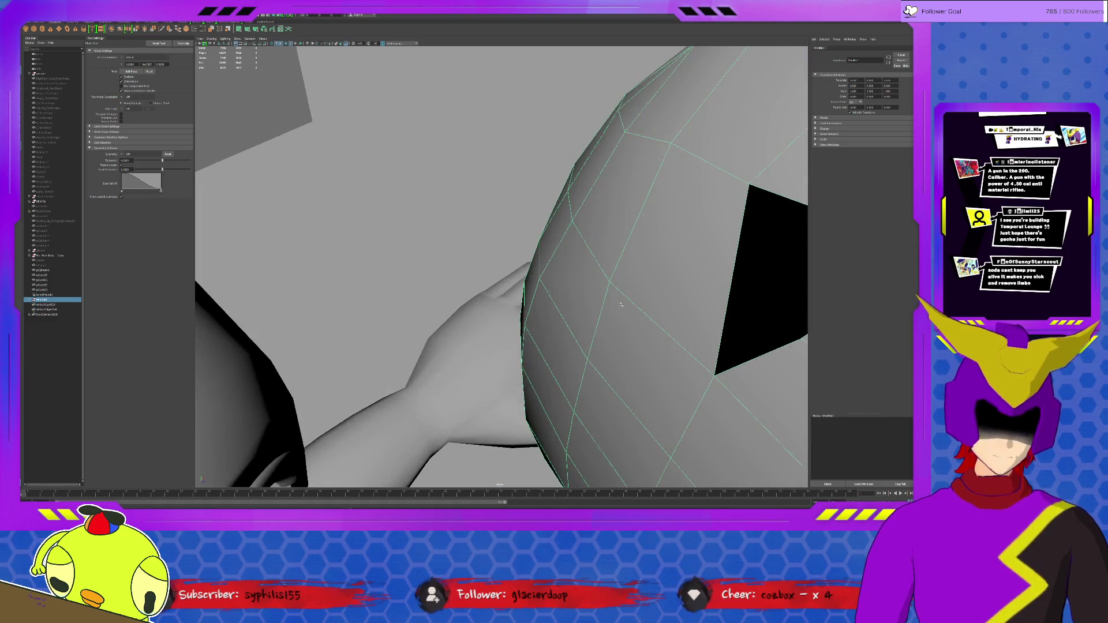
# Delete one face from the copy's head to open a hole, then view both figures.
pyautogui.press('F11')
pyautogui.click(750, 278)
pyautogui.keyDown('alt'); pyautogui.moveTo(751, 277); pyautogui.dragTo(574, 257); pyautogui.keyUp('alt')
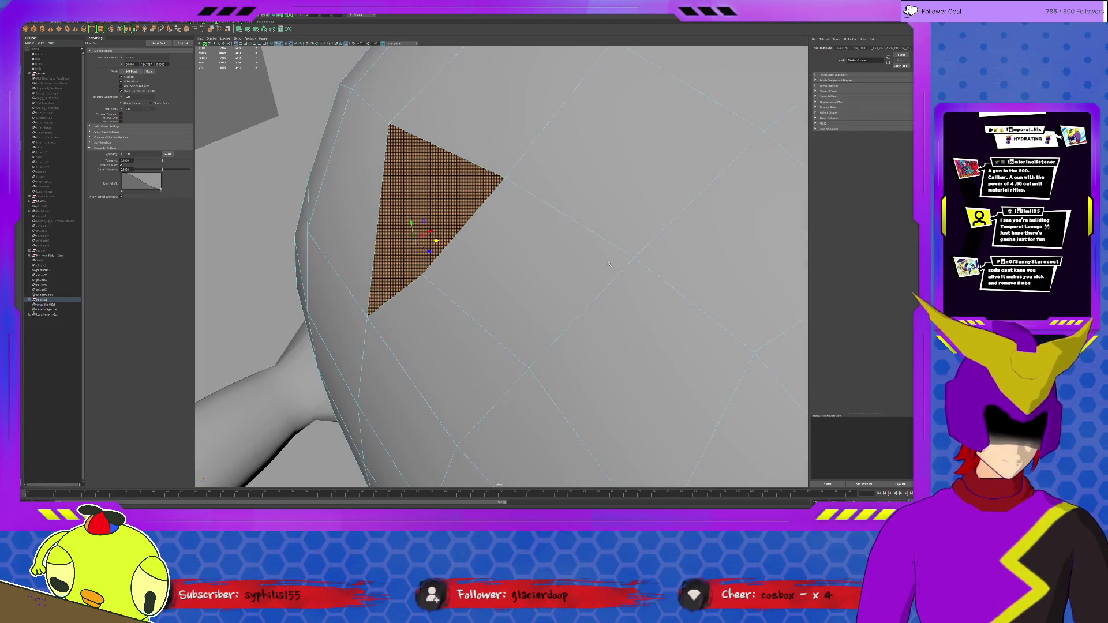
pyautogui.press('Delete')
pyautogui.scroll(-5, 449, 224)
pyautogui.moveTo(449, 224)
pyautogui.keyDown('alt'); pyautogui.mouseDown()
pyautogui.moveTo(601, 313)
pyautogui.moveTo(574, 297)
pyautogui.moveTo(563, 303)
pyautogui.mouseUp(); pyautogui.keyUp('alt')
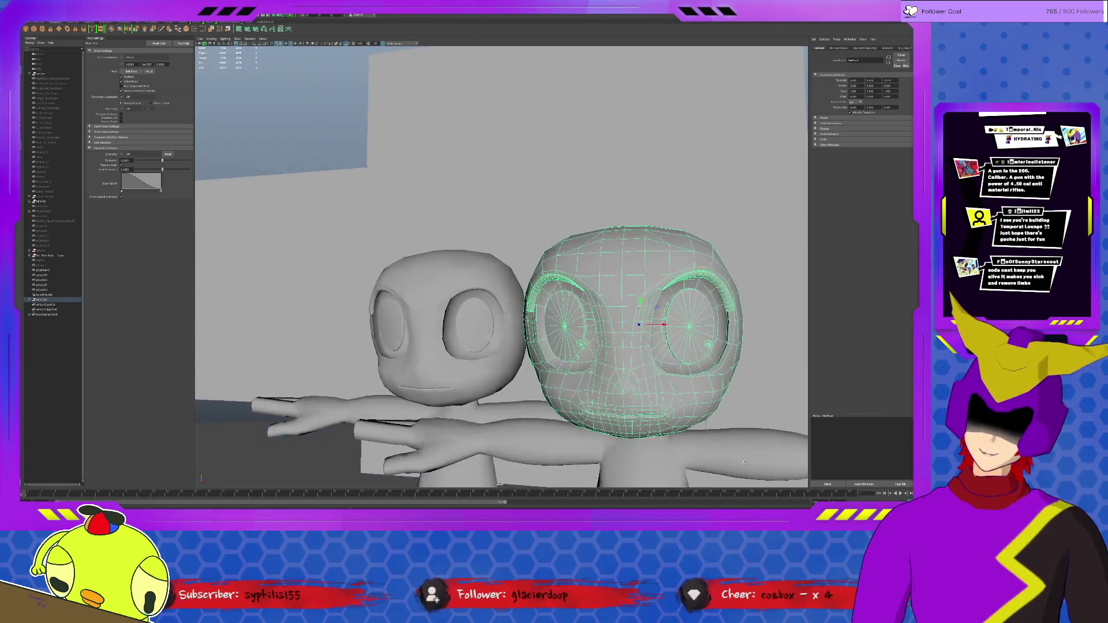
pyautogui.scroll(10, 554, 306)
pyautogui.scroll(3, 549, 308)
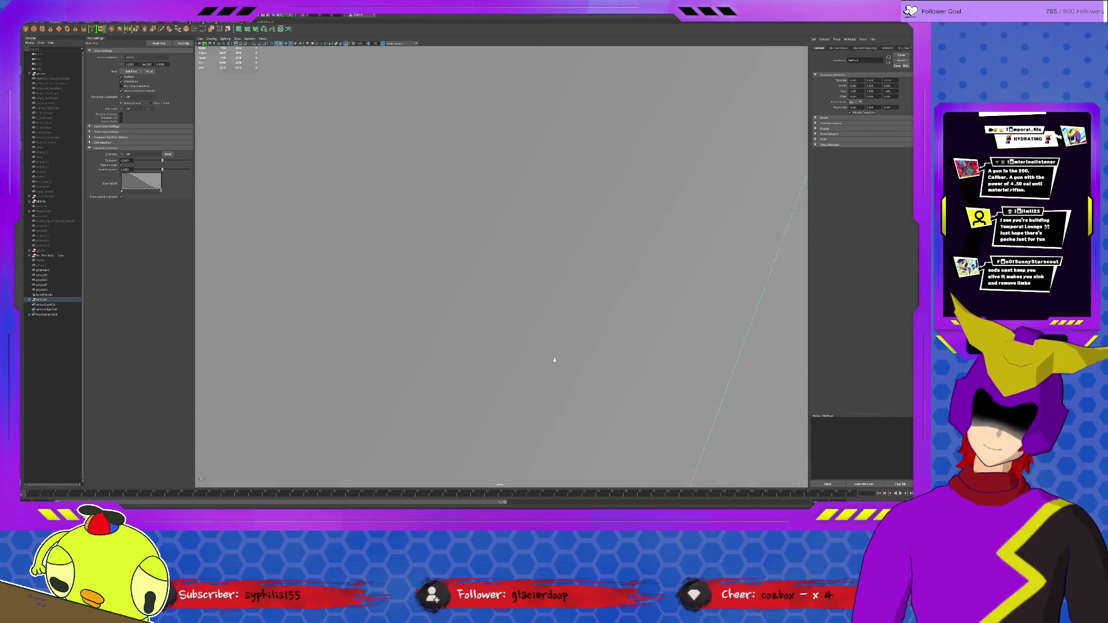
pyautogui.scroll(-8, 511, 233)
pyautogui.scroll(-6, 512, 233)
pyautogui.moveTo(511, 233)
pyautogui.keyDown('alt'); pyautogui.mouseDown()
pyautogui.moveTo(508, 191)
pyautogui.moveTo(473, 173)
pyautogui.mouseUp(); pyautogui.keyUp('alt')
pyautogui.moveTo(577, 259)
pyautogui.keyDown('alt'); pyautogui.mouseDown()
pyautogui.moveTo(626, 337)
pyautogui.moveTo(589, 382)
pyautogui.moveTo(568, 382)
pyautogui.mouseUp(); pyautogui.keyUp('alt')
# Scale the copied character down to a smaller size.
pyautogui.press('r')
pyautogui.moveTo(596, 188); pyautogui.dragTo(404, 469)
pyautogui.moveTo(577, 318); pyautogui.dragTo(556, 317)
pyautogui.keyDown('alt'); pyautogui.moveTo(637, 317); pyautogui.dragTo(659, 311); pyautogui.keyUp('alt')
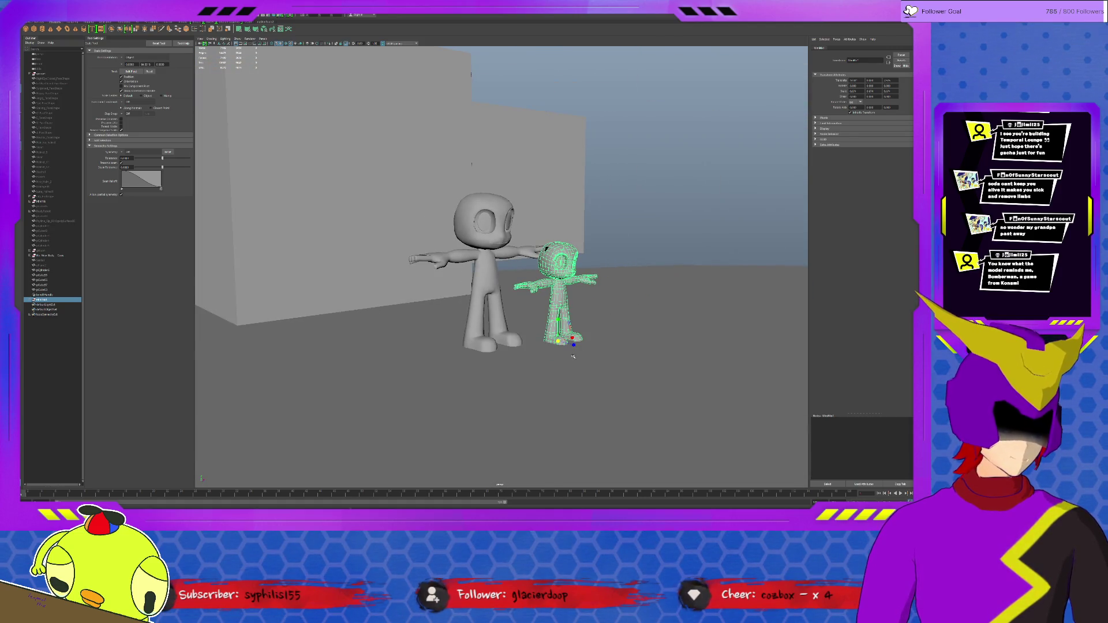
# Duplicate the small character and scale the new copy far larger than the others.
pyautogui.press('w')
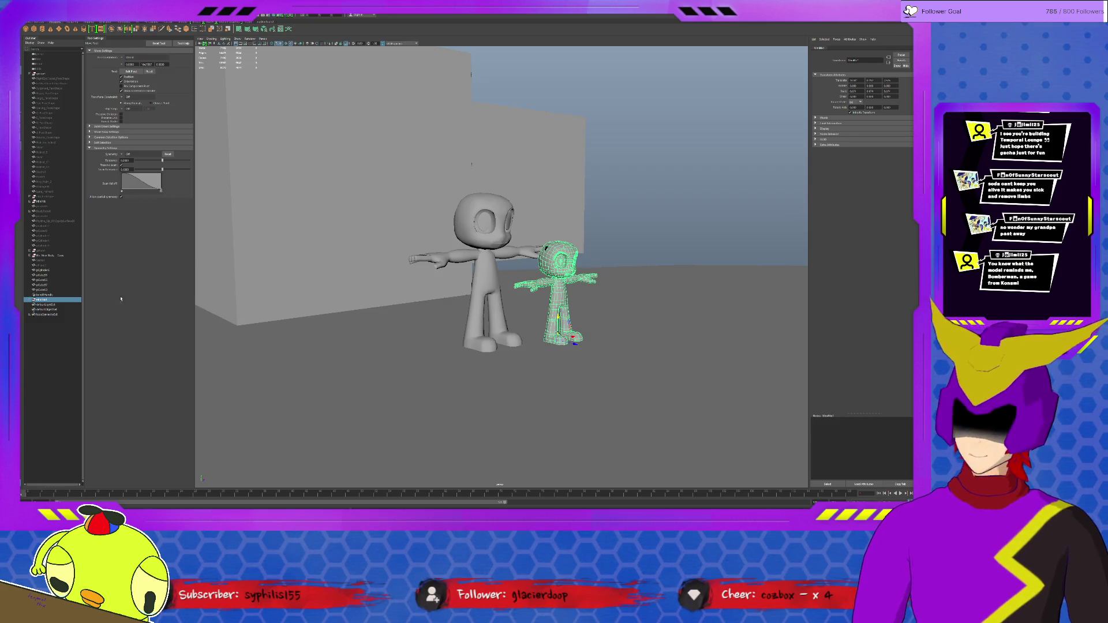
pyautogui.hotkey('ctrl', 'd')
pyautogui.moveTo(580, 341)
pyautogui.keyDown('alt'); pyautogui.mouseDown()
pyautogui.moveTo(573, 353)
pyautogui.moveTo(376, 327)
pyautogui.moveTo(550, 295)
pyautogui.mouseUp(); pyautogui.keyUp('alt')
pyautogui.press('r')
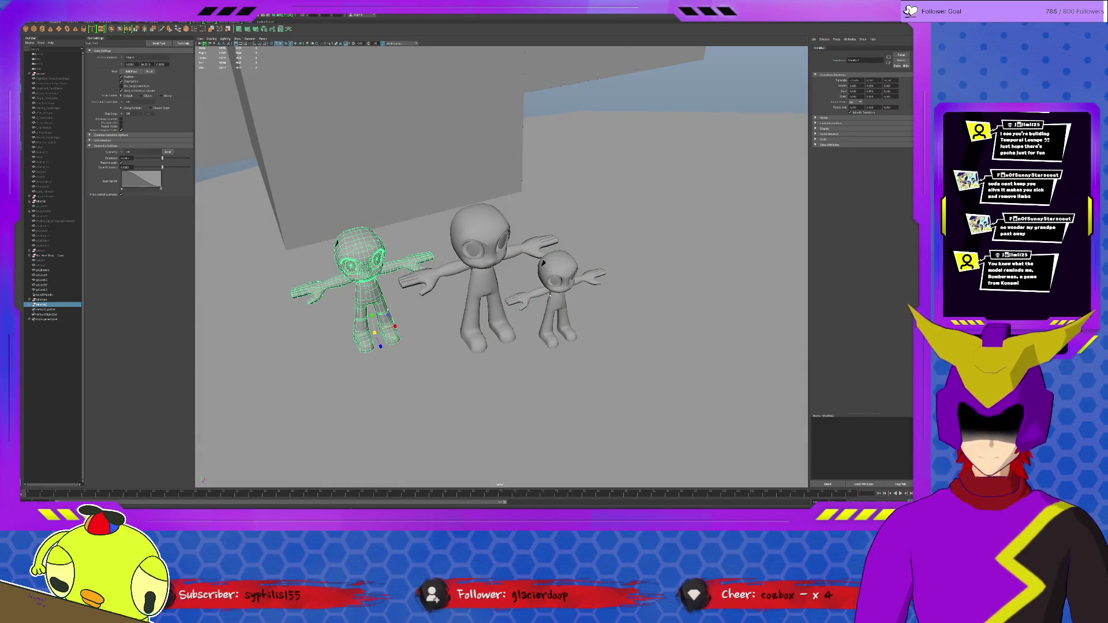
pyautogui.moveTo(449, 445); pyautogui.dragTo(490, 444, button='middle')
pyautogui.moveTo(535, 314); pyautogui.dragTo(784, 126, button='middle')
pyautogui.moveTo(504, 240)
pyautogui.keyDown('alt'); pyautogui.mouseDown()
pyautogui.moveTo(503, 271)
pyautogui.moveTo(493, 223)
pyautogui.mouseUp(); pyautogui.keyUp('alt')
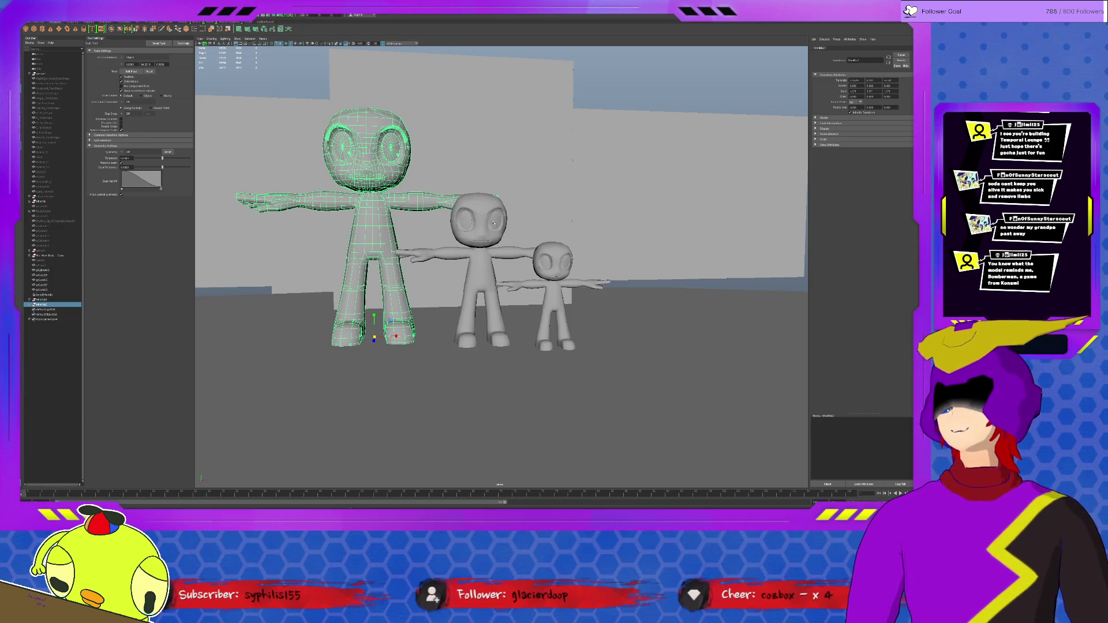
# Delete the oversized character copy.
pyautogui.press('Delete')
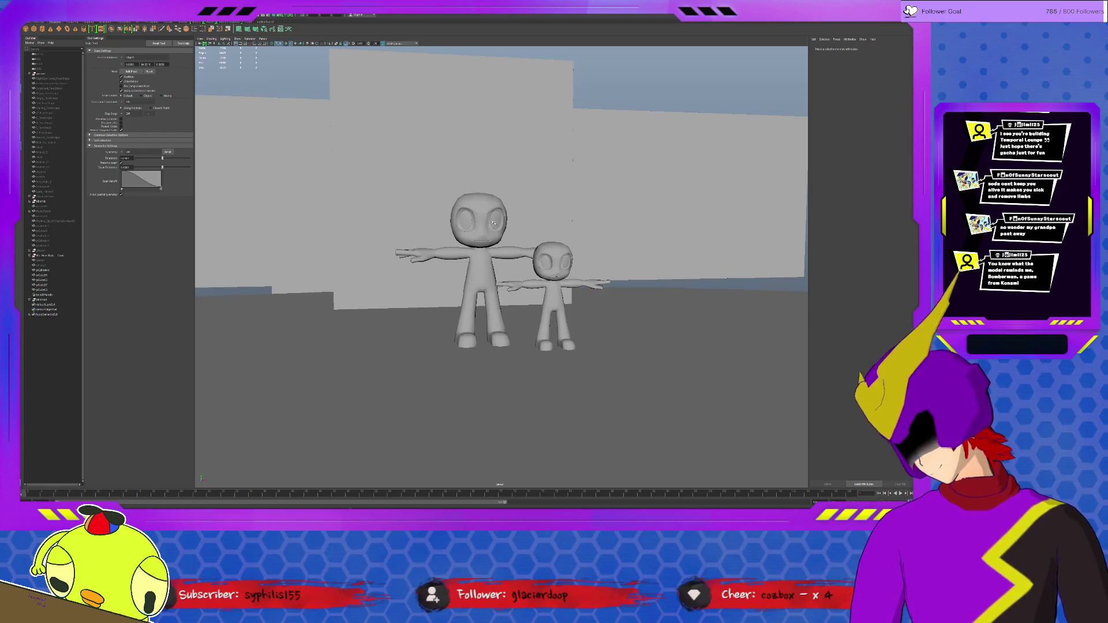
pyautogui.scroll(10, 494, 222)
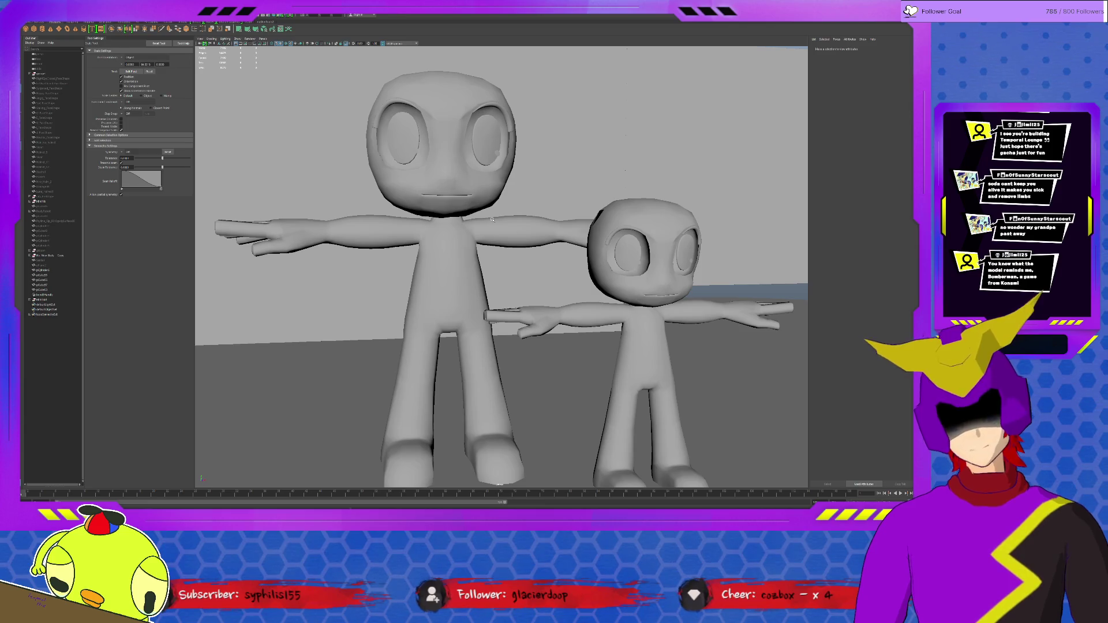
pyautogui.scroll(3, 493, 220)
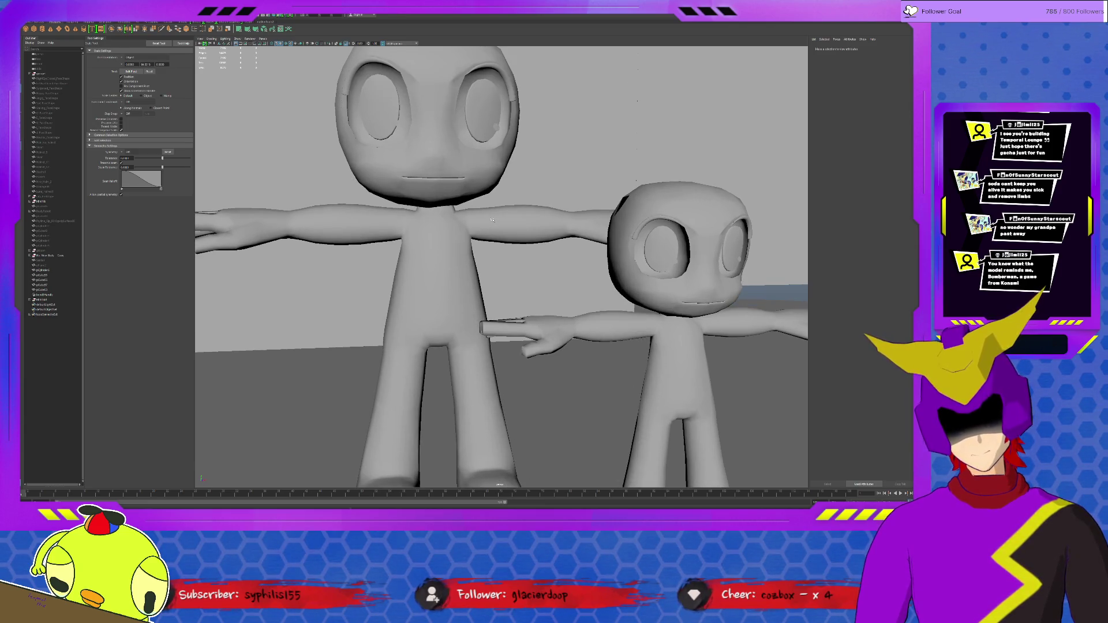
pyautogui.scroll(-5, 492, 219)
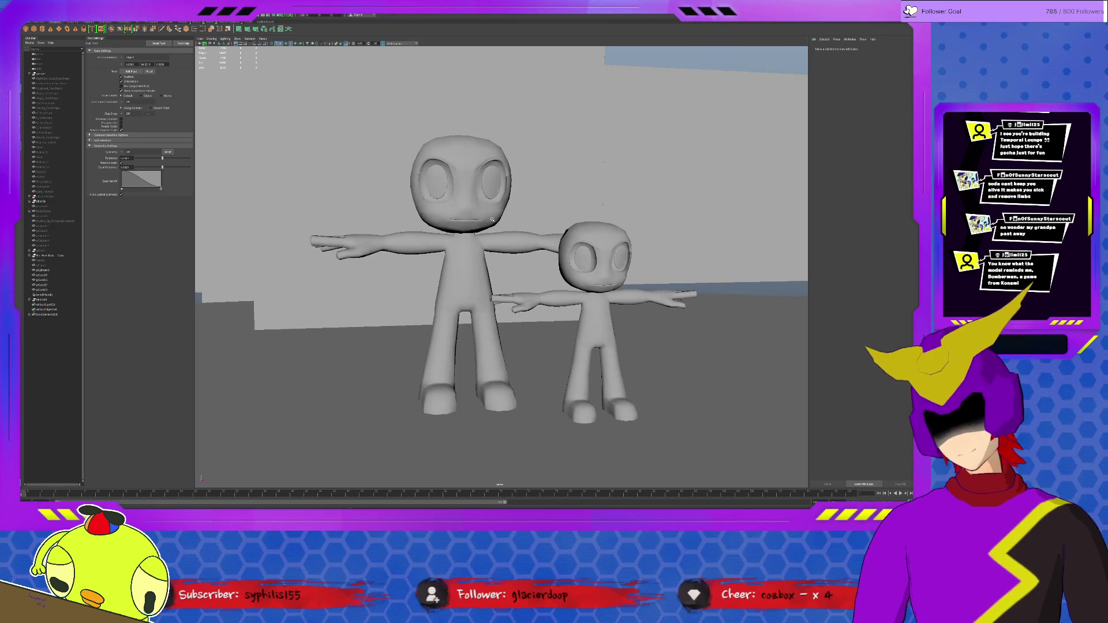
# Delete the smaller character copy, leaving only the original figure.
pyautogui.click(517, 317)
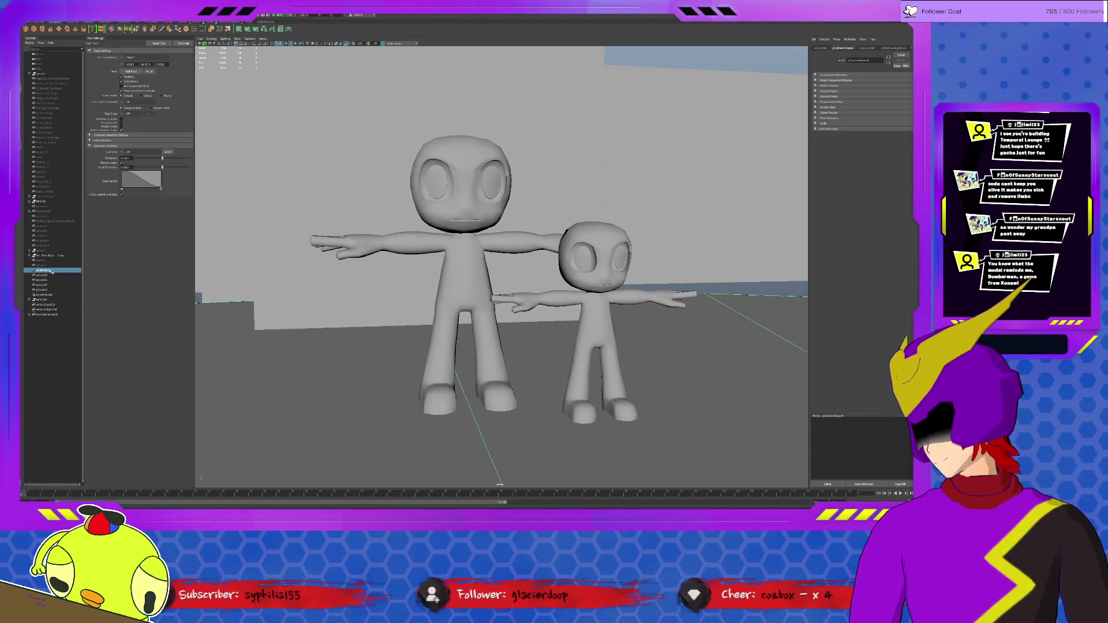
pyautogui.click(575, 333)
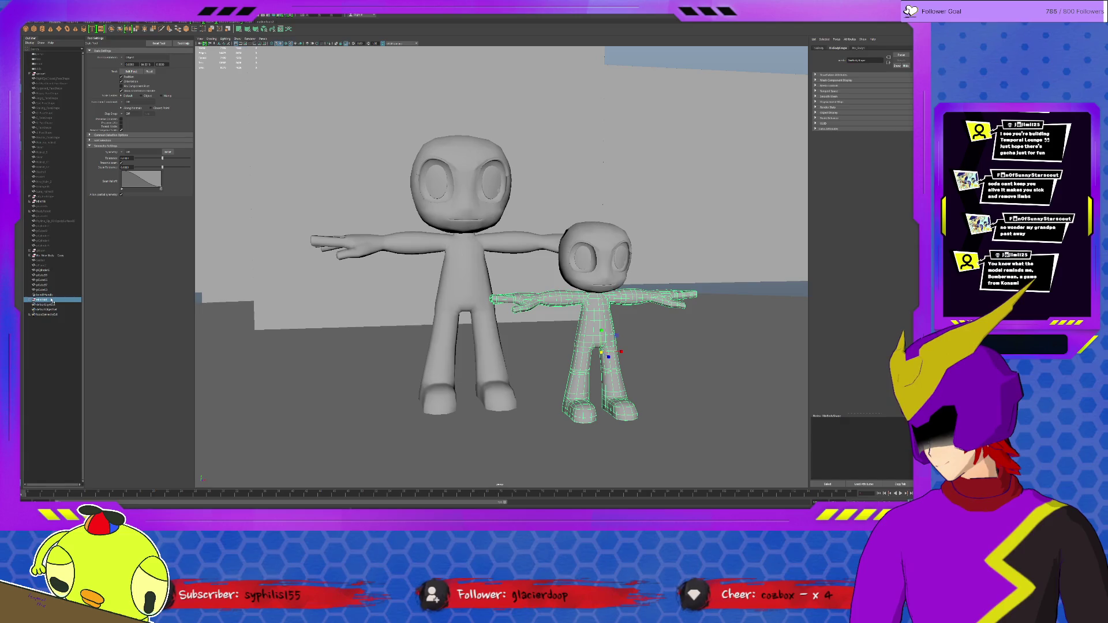
pyautogui.press('Delete')
pyautogui.scroll(-3, 314, 291)
pyautogui.scroll(-3, 315, 292)
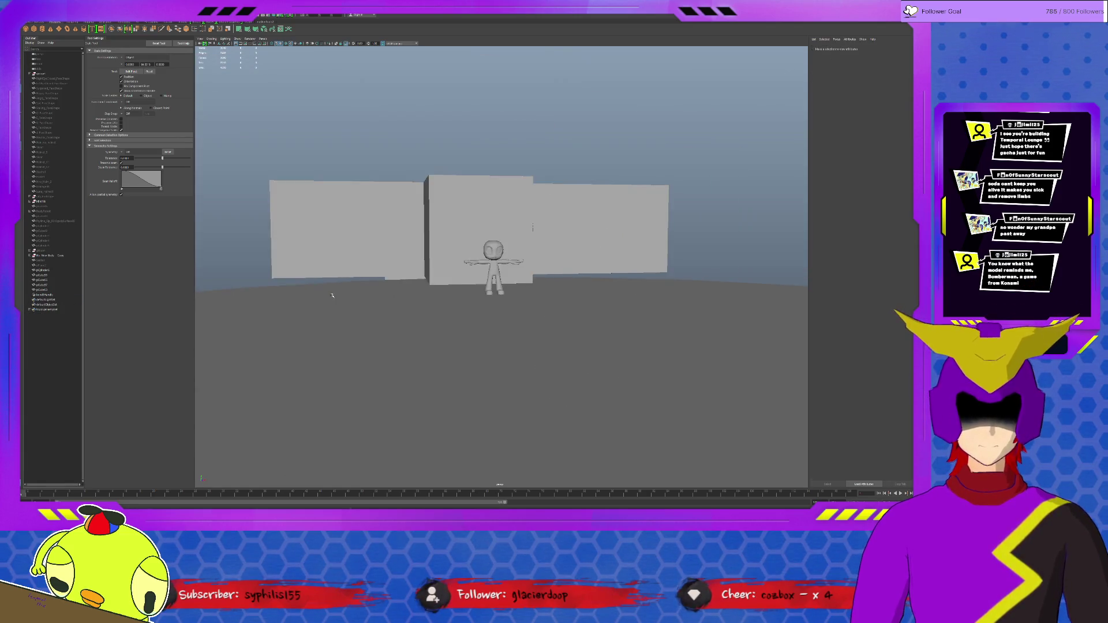
# Group the platform disc and surrounding blocks and name the group City_Pieces.
pyautogui.scroll(5, 334, 292)
pyautogui.moveTo(334, 292)
pyautogui.keyDown('alt'); pyautogui.mouseDown()
pyautogui.moveTo(537, 356)
pyautogui.moveTo(541, 332)
pyautogui.mouseUp(); pyautogui.keyUp('alt')
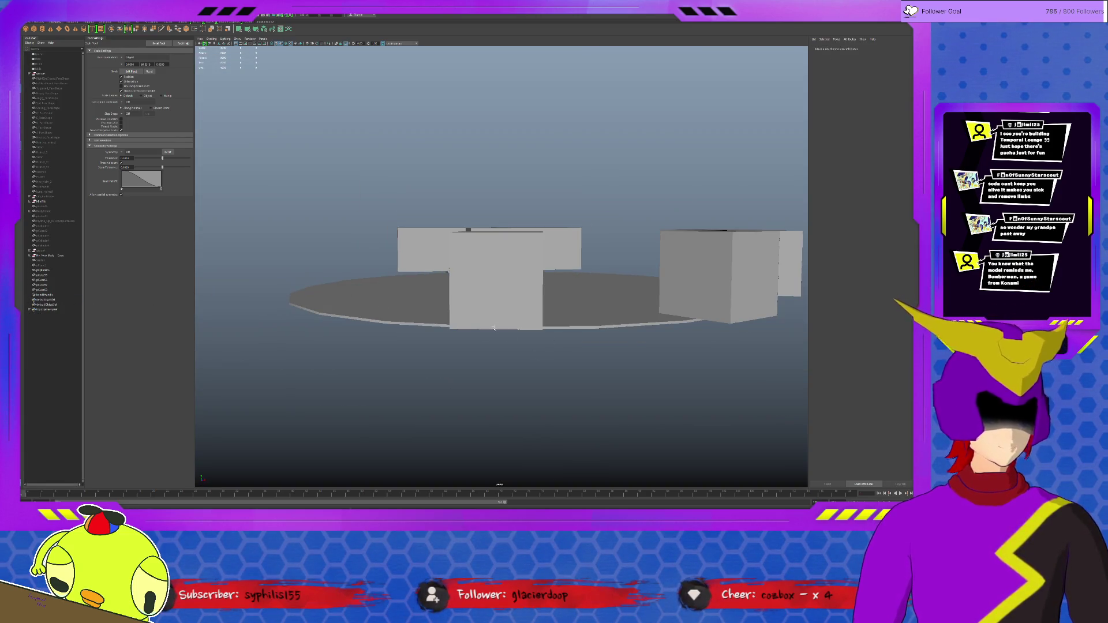
pyautogui.scroll(3, 540, 332)
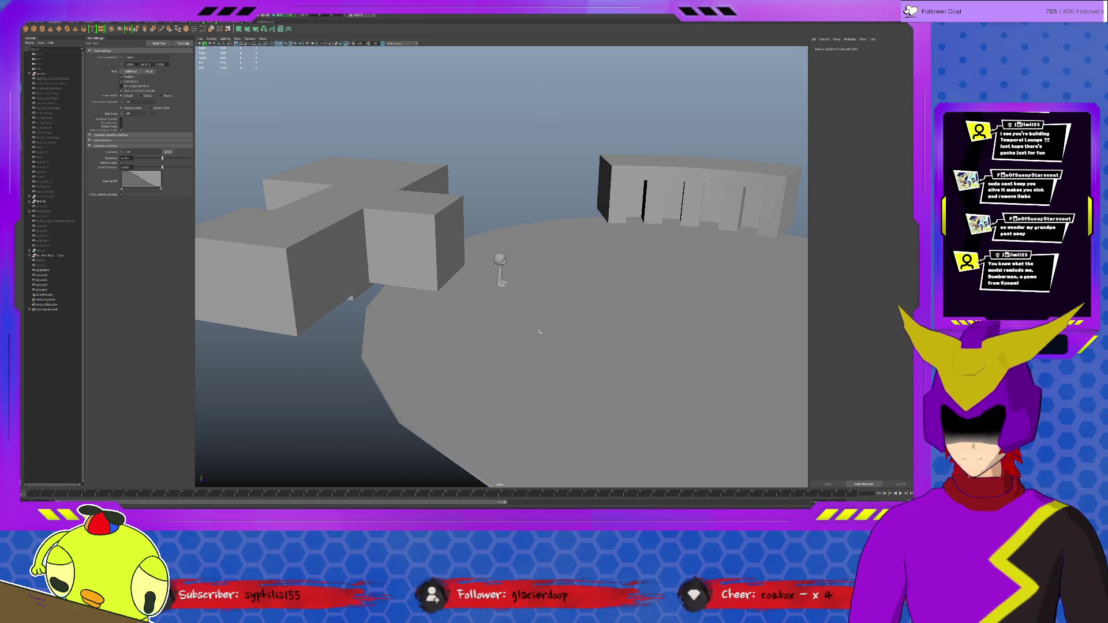
pyautogui.click(42, 290)
pyautogui.keyDown('ctrl'); pyautogui.click(43, 276); pyautogui.keyUp('ctrl')
pyautogui.keyDown('ctrl'); pyautogui.click(42, 270); pyautogui.keyUp('ctrl')
pyautogui.press('f')
pyautogui.keyDown('shift'); pyautogui.click(785, 290); pyautogui.keyUp('shift')
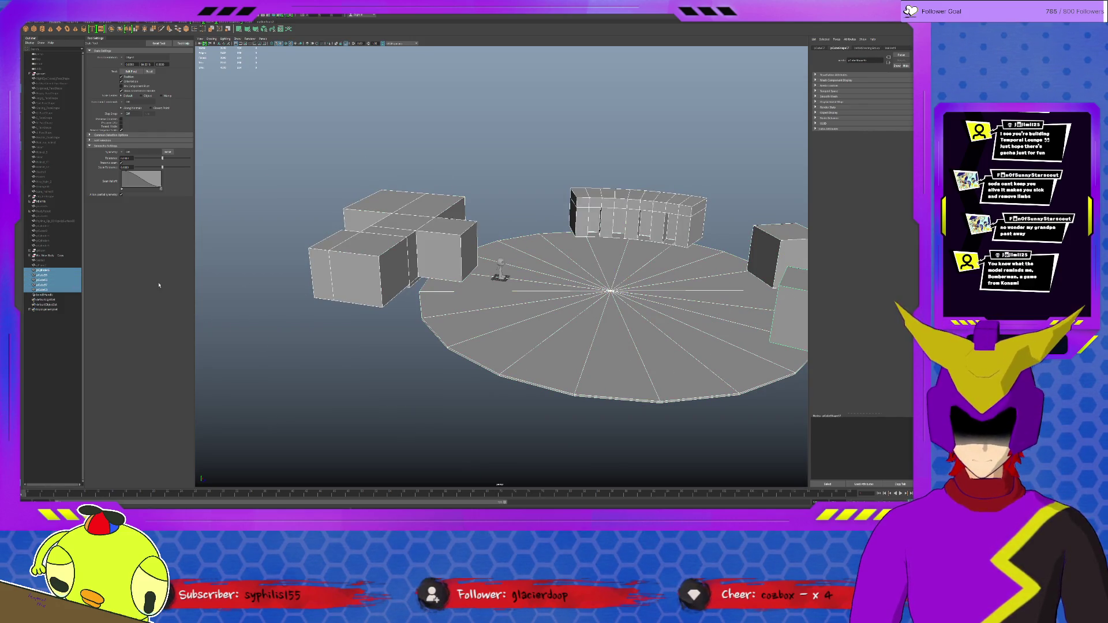
pyautogui.hotkey('ctrl', 'g')
pyautogui.doubleClick(40, 275)
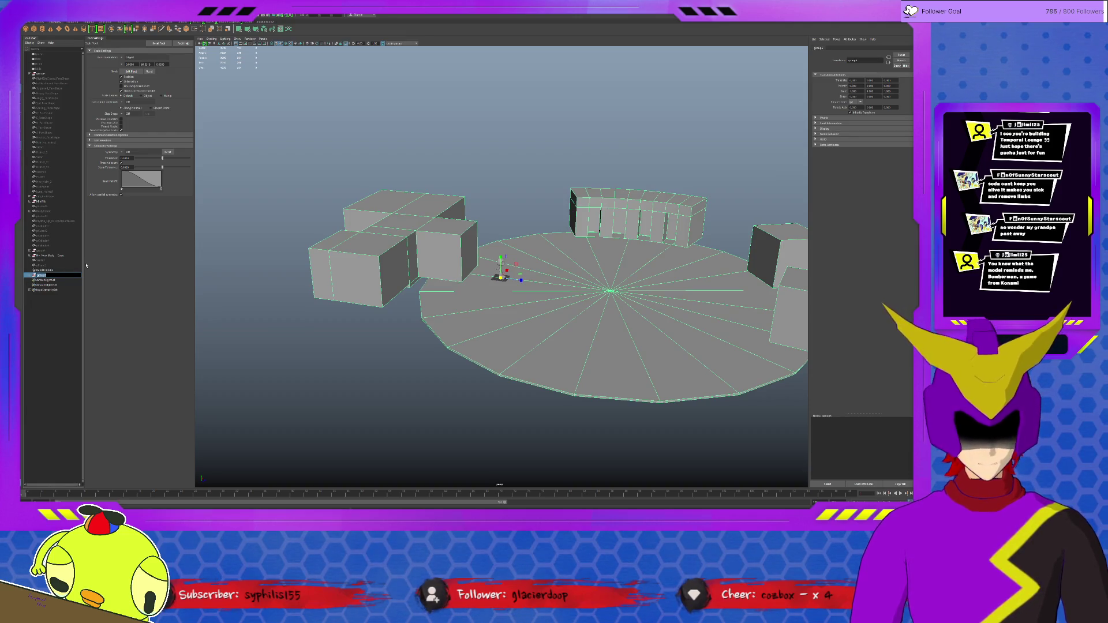
pyautogui.write('CH')
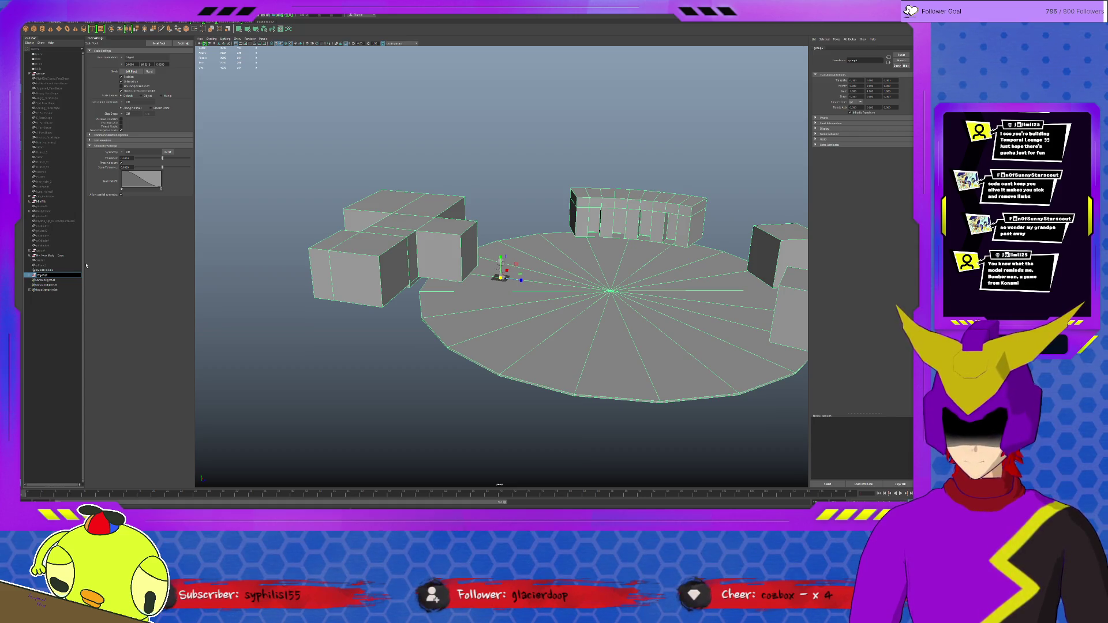
pyautogui.press('Return')
# Reparent the bandit handle object in the hierarchy and show the group's channel values.
pyautogui.click(635, 225)
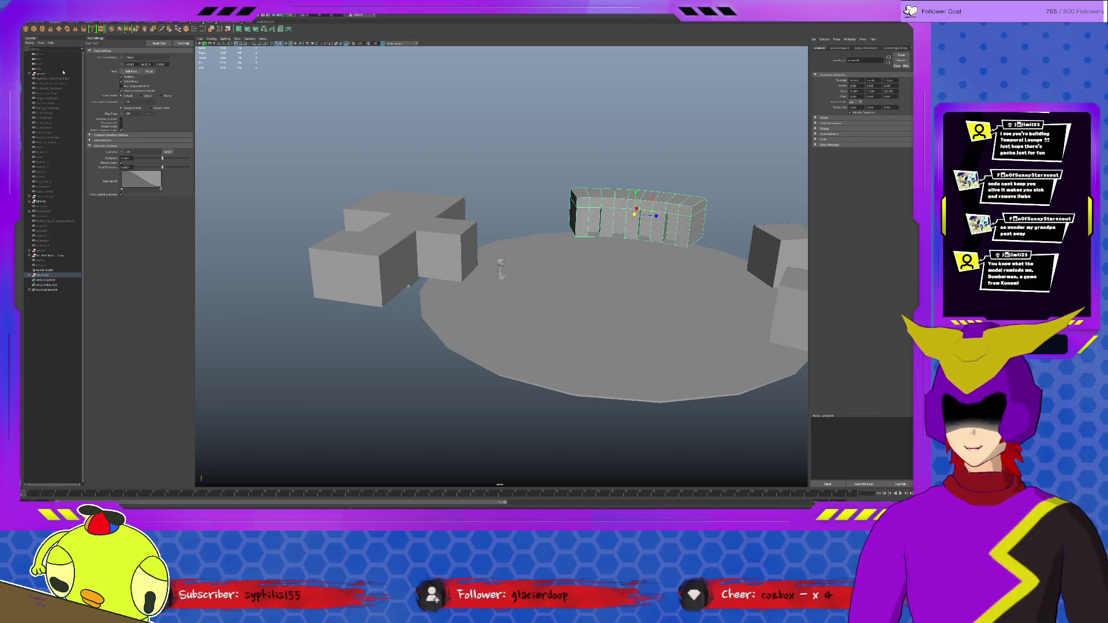
pyautogui.moveTo(44, 270); pyautogui.dragTo(49, 264, button='middle')
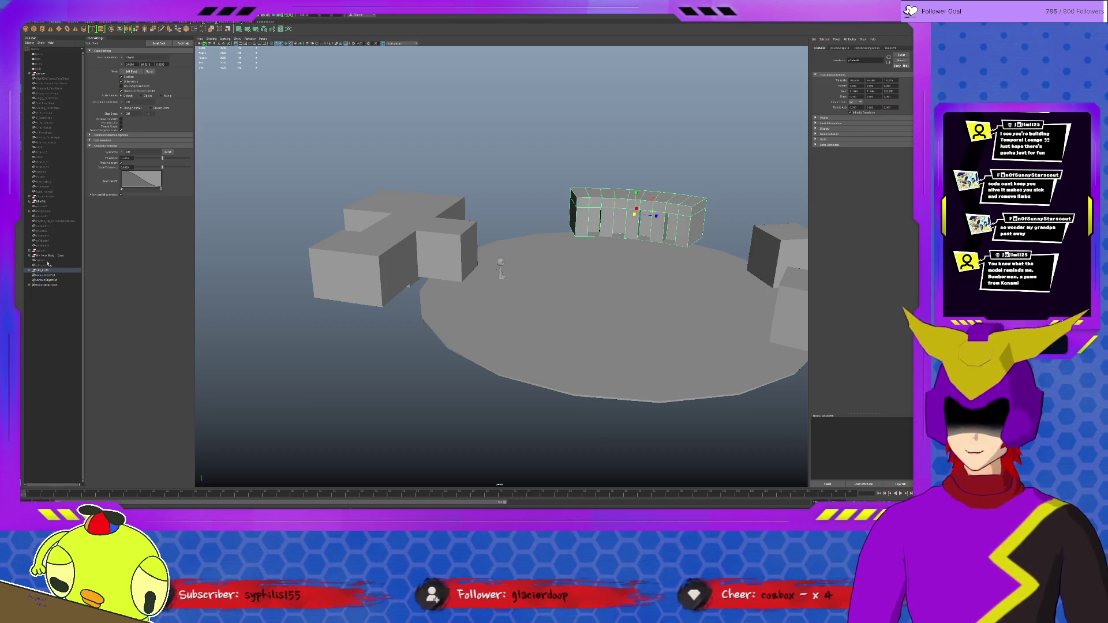
pyautogui.click(552, 215)
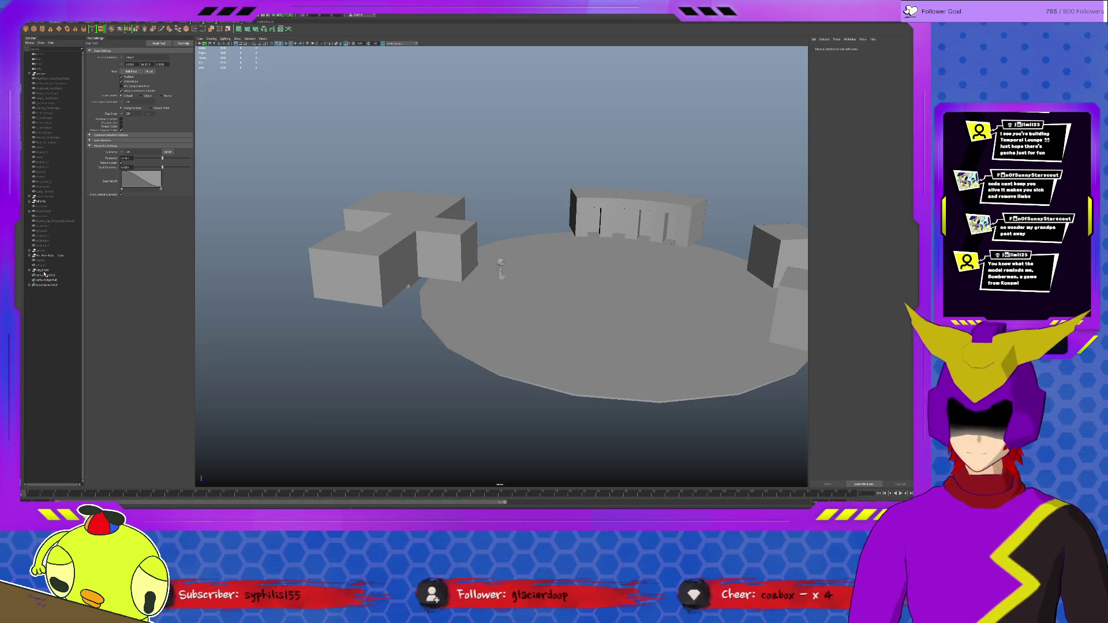
pyautogui.click(633, 206)
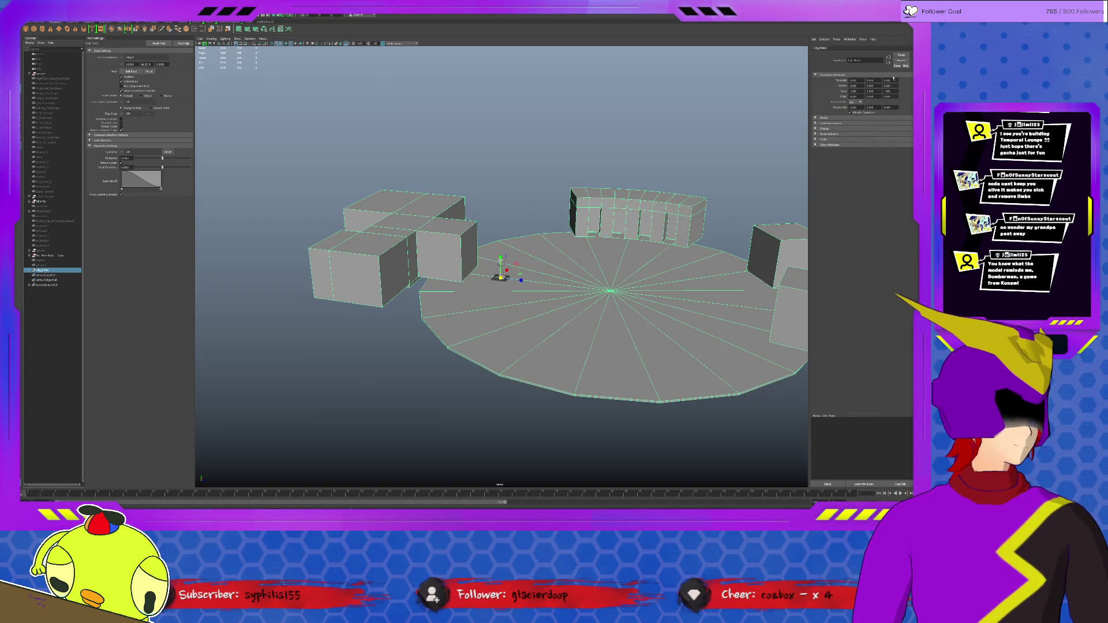
pyautogui.hotkey('ctrl', 'a')
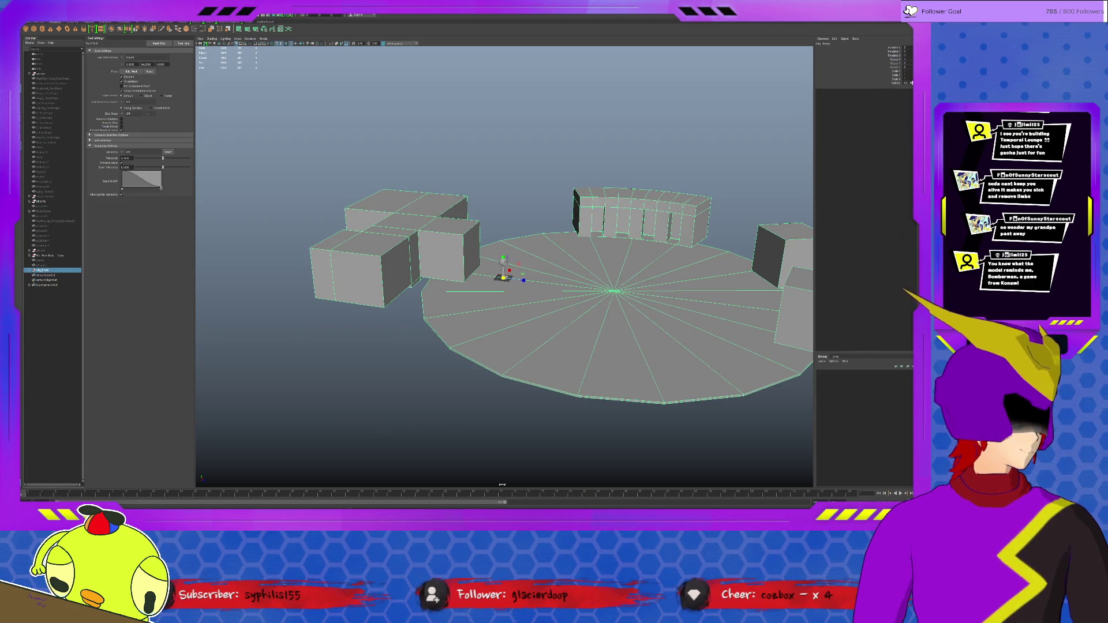
# Hide the city geometry, then show it again.
pyautogui.hotkey('ctrl', 'h')
pyautogui.click(51, 197)
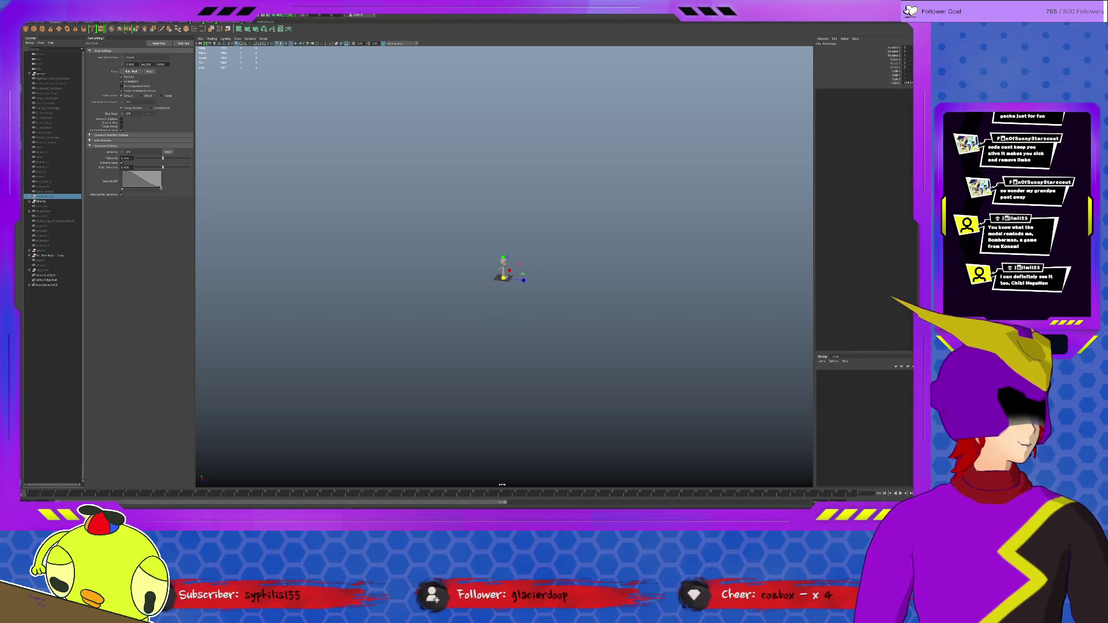
pyautogui.hotkey('shift', 'h')
# Move in on the platform arena and select one of the small characters.
pyautogui.keyDown('alt'); pyautogui.moveTo(566, 266); pyautogui.dragTo(610, 248); pyautogui.keyUp('alt')
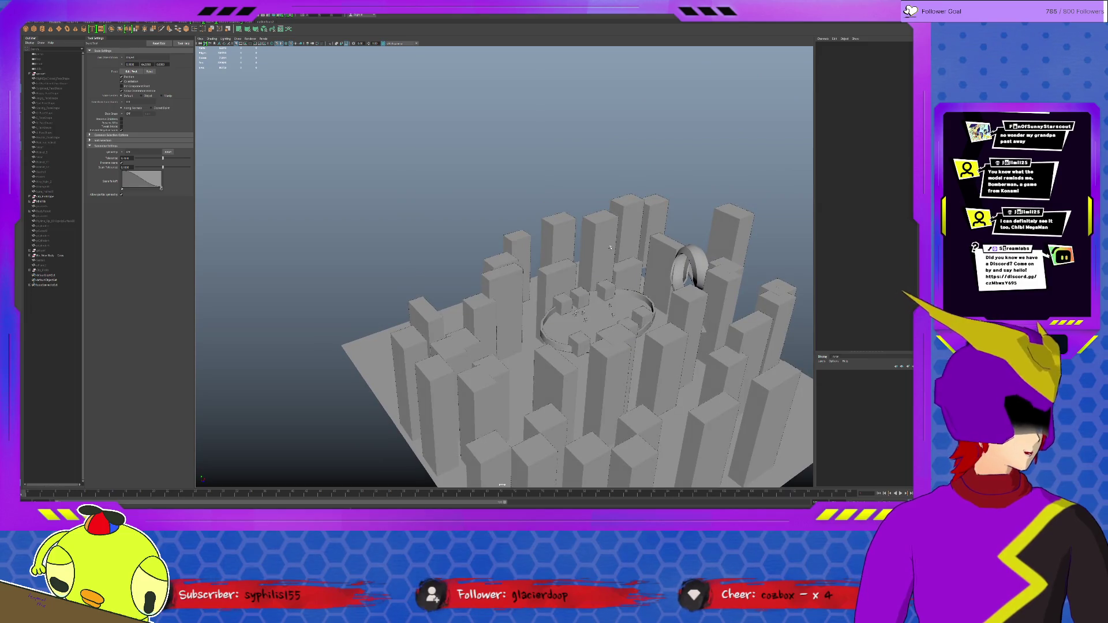
pyautogui.moveTo(610, 248)
pyautogui.keyDown('alt'); pyautogui.mouseDown(button='right')
pyautogui.moveTo(607, 279)
pyautogui.moveTo(479, 206)
pyautogui.moveTo(524, 203)
pyautogui.mouseUp(button='right'); pyautogui.keyUp('alt')
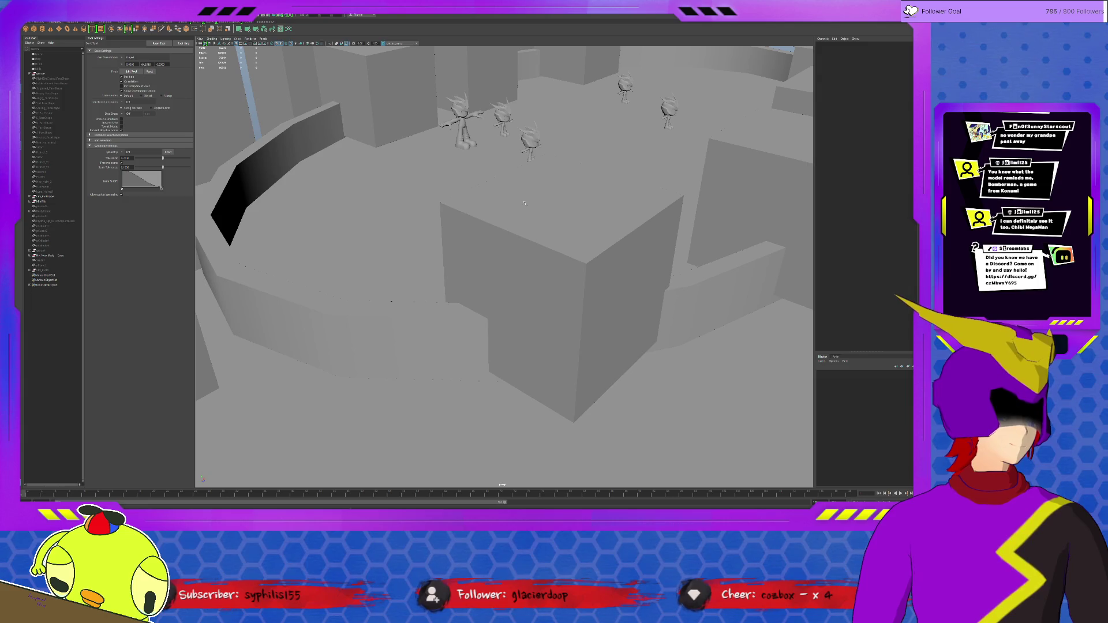
pyautogui.keyDown('alt'); pyautogui.moveTo(530, 202); pyautogui.dragTo(522, 272); pyautogui.keyUp('alt')
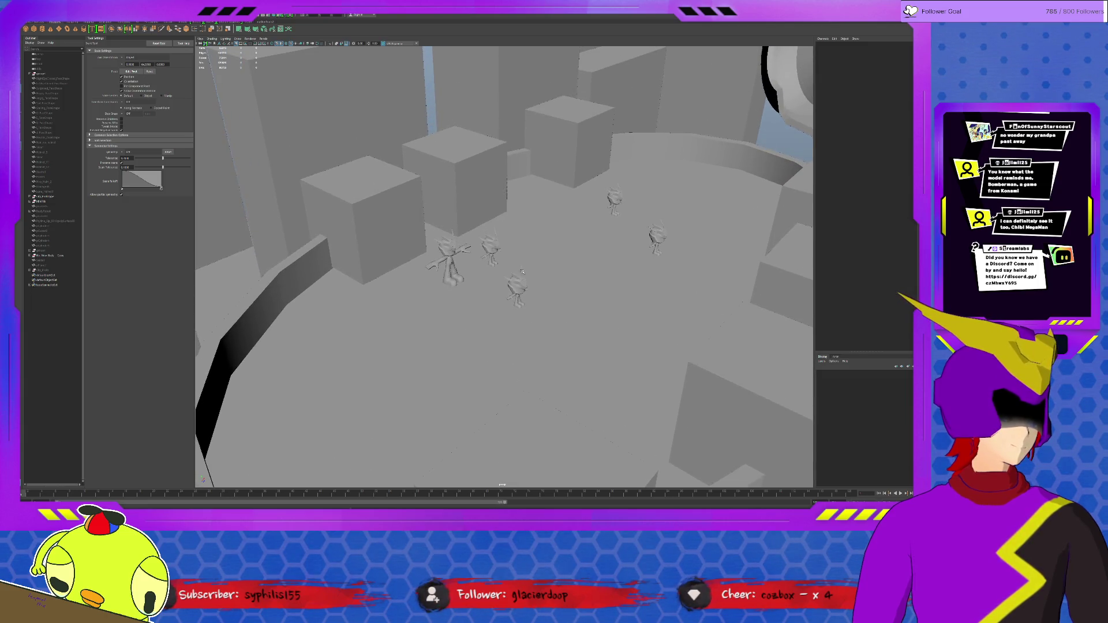
pyautogui.click(487, 253)
# Frame and orbit closely around the characters on the platform to inspect them.
pyautogui.press('f')
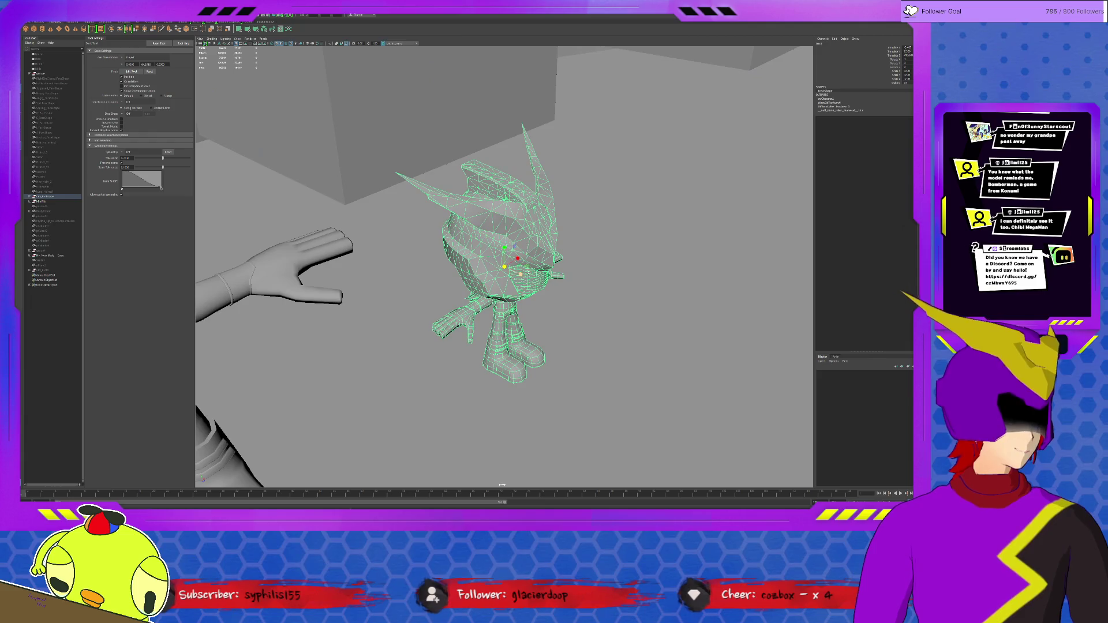
pyautogui.click(358, 195)
pyautogui.keyDown('alt'); pyautogui.moveTo(358, 195); pyautogui.dragTo(519, 288); pyautogui.keyUp('alt')
pyautogui.keyDown('alt'); pyautogui.moveTo(519, 288); pyautogui.dragTo(550, 309, button='right'); pyautogui.keyUp('alt')
pyautogui.moveTo(550, 310)
pyautogui.keyDown('alt'); pyautogui.mouseDown()
pyautogui.moveTo(445, 302)
pyautogui.moveTo(460, 306)
pyautogui.mouseUp(); pyautogui.keyUp('alt')
pyautogui.click(342, 257)
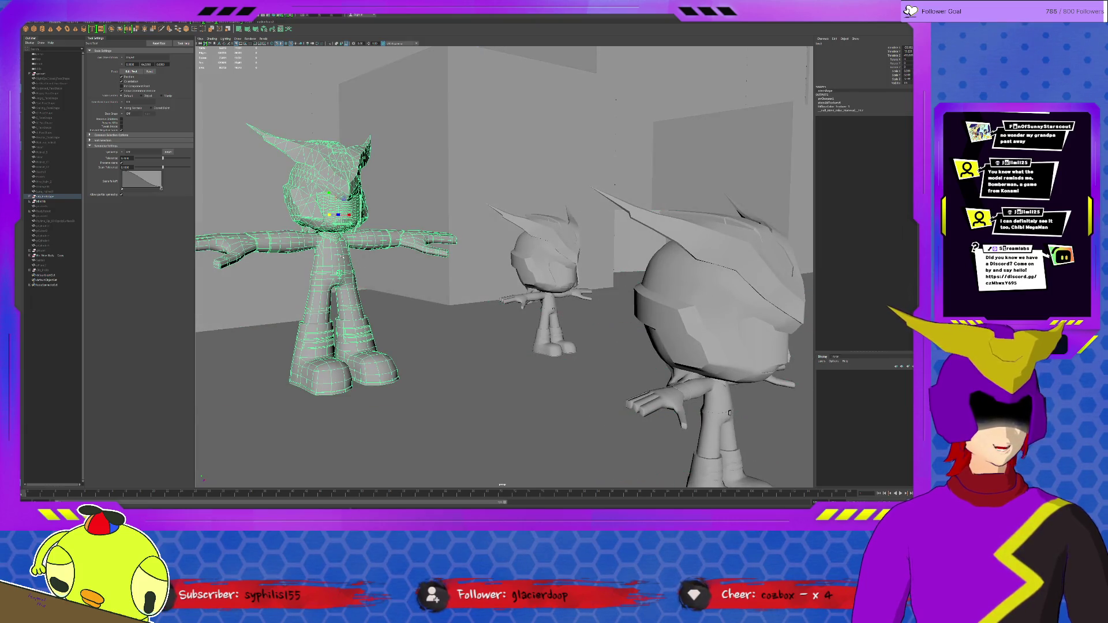
pyautogui.keyDown('alt'); pyautogui.moveTo(443, 276); pyautogui.dragTo(590, 308, button='right'); pyautogui.keyUp('alt')
pyautogui.keyDown('alt'); pyautogui.moveTo(558, 309); pyautogui.dragTo(538, 308); pyautogui.keyUp('alt')
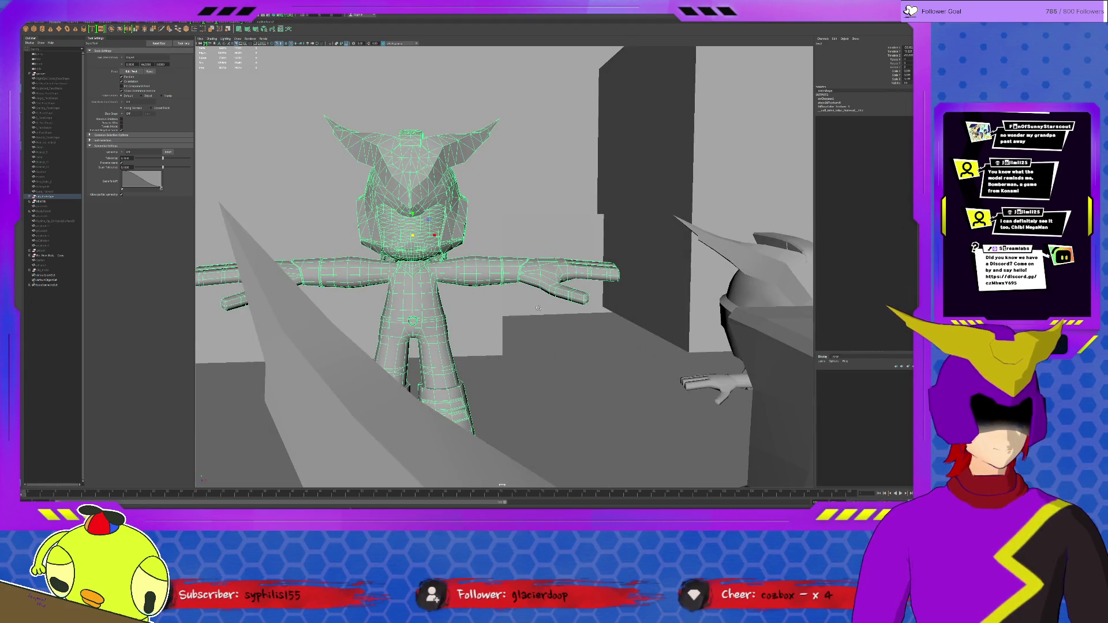
pyautogui.click(560, 325)
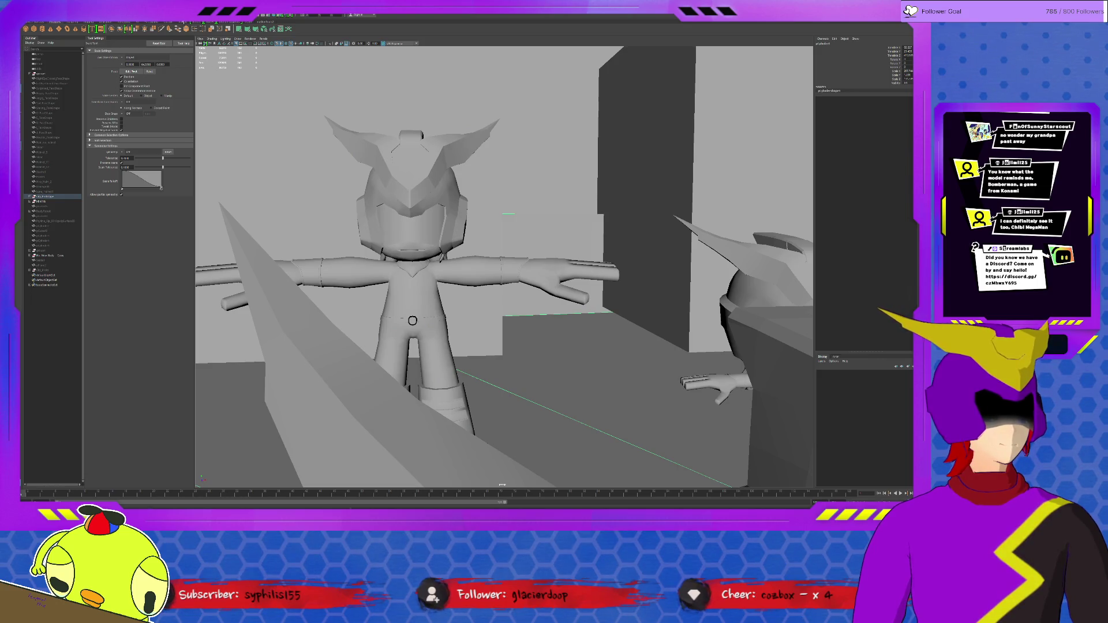
# Switch to textured shading and frame the bald character standing apart from the arena.
pyautogui.click(283, 45)
pyautogui.keyDown('alt'); pyautogui.moveTo(370, 110); pyautogui.dragTo(634, 320); pyautogui.keyUp('alt')
pyautogui.keyDown('alt'); pyautogui.moveTo(634, 320); pyautogui.dragTo(271, 330, button='right'); pyautogui.keyUp('alt')
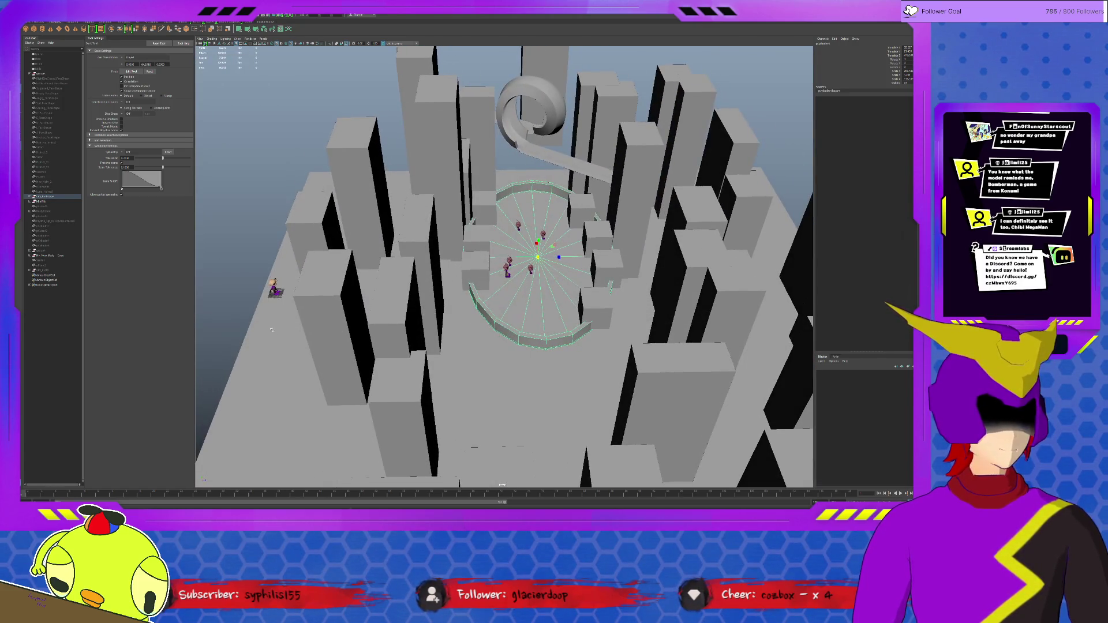
pyautogui.click(274, 289)
pyautogui.press('f')
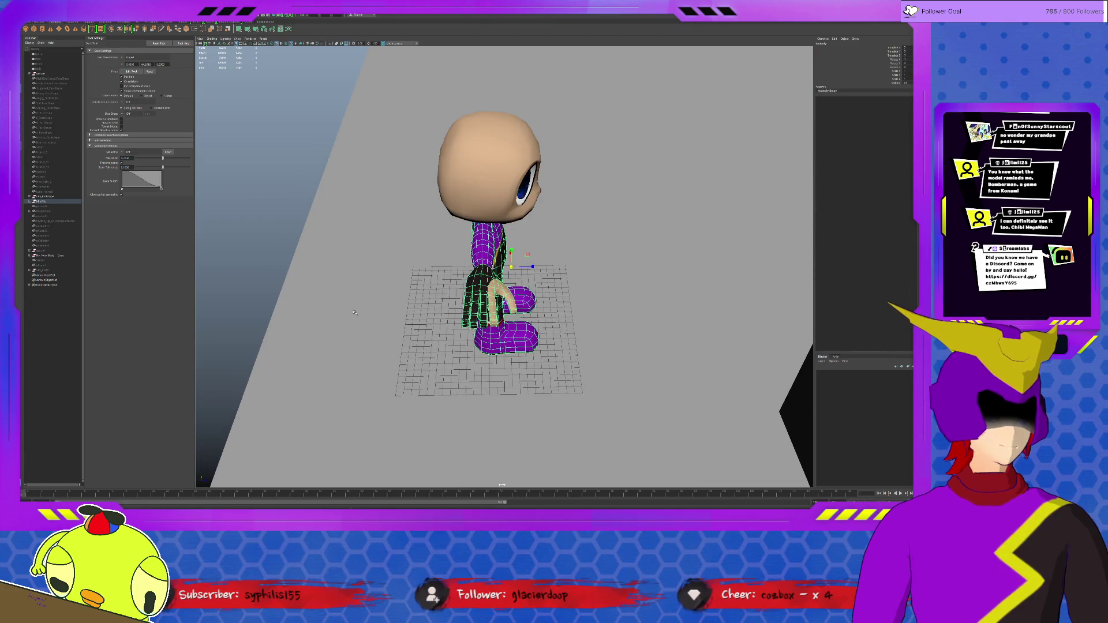
pyautogui.click(501, 307)
pyautogui.press('f')
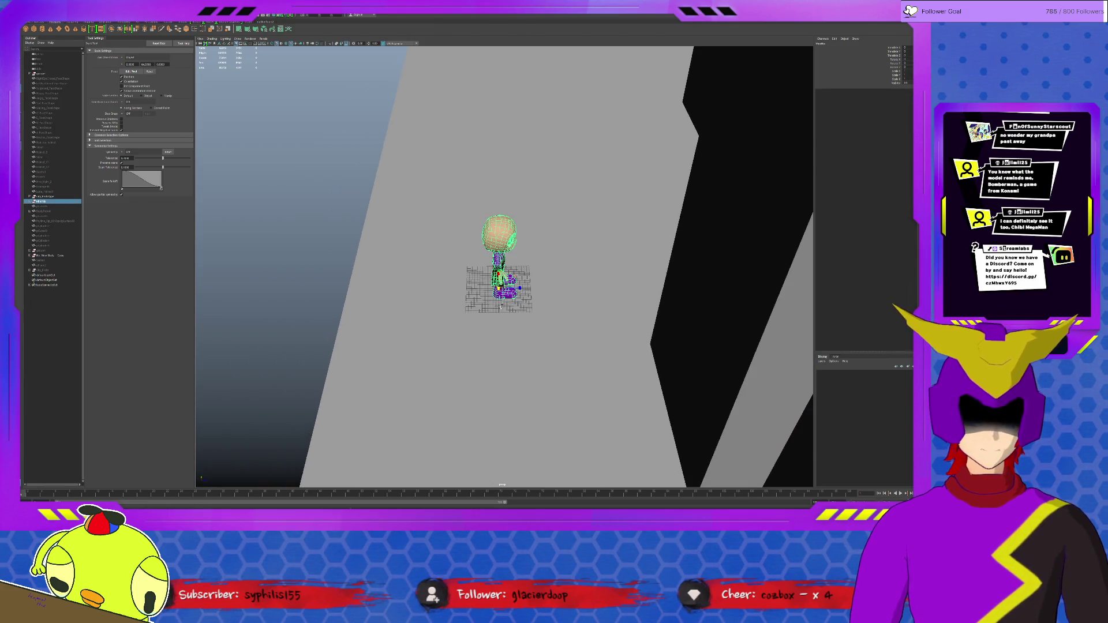
pyautogui.click(501, 307)
pyautogui.press('w')
pyautogui.scroll(-3, 531, 308)
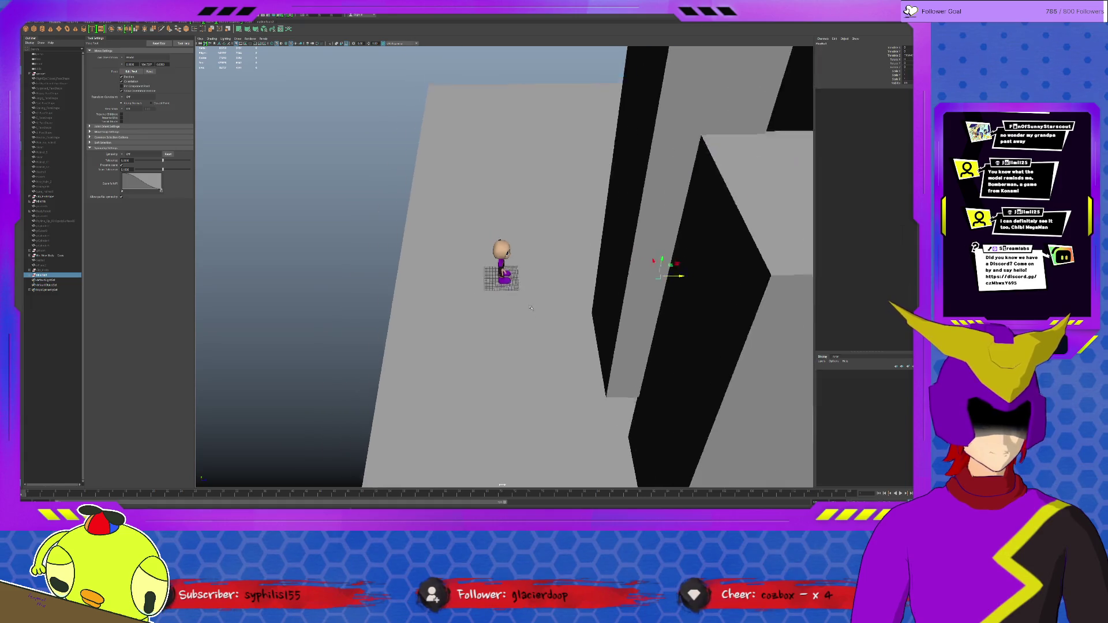
# Move the bald character into the circular arena and lift it onto the floor beside the others.
pyautogui.scroll(-5, 531, 308)
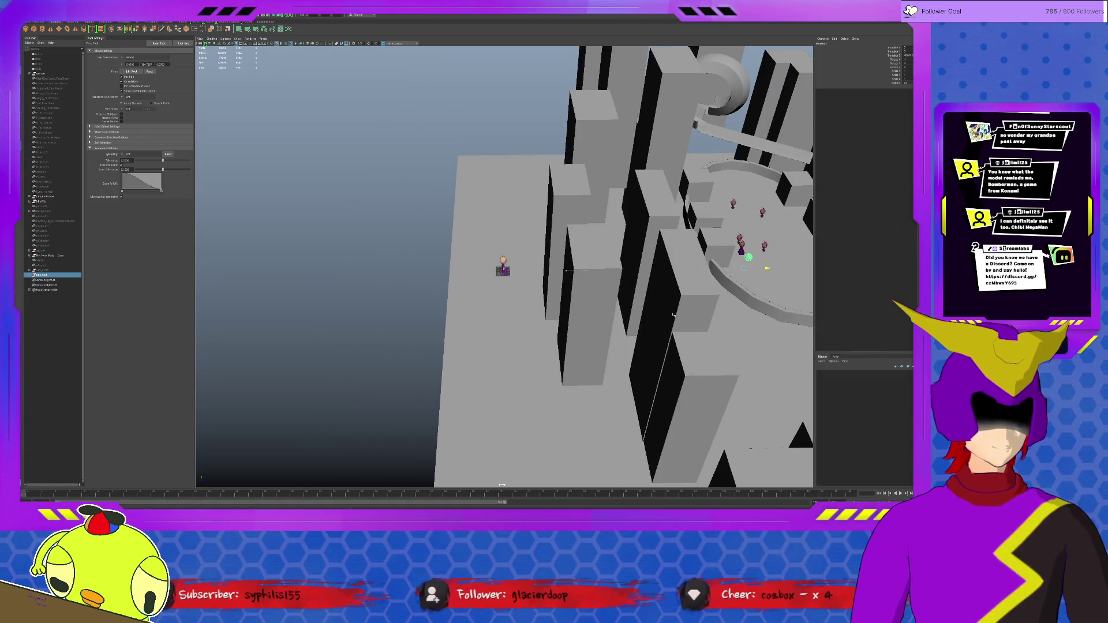
pyautogui.hotkey('ctrl', 'z')
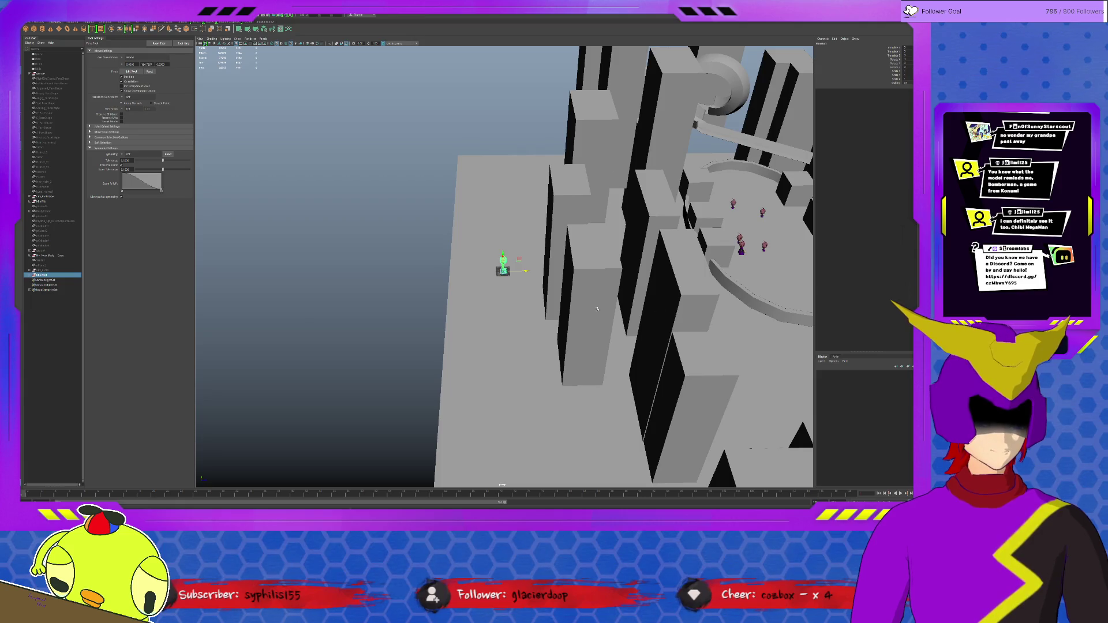
pyautogui.click(29, 276)
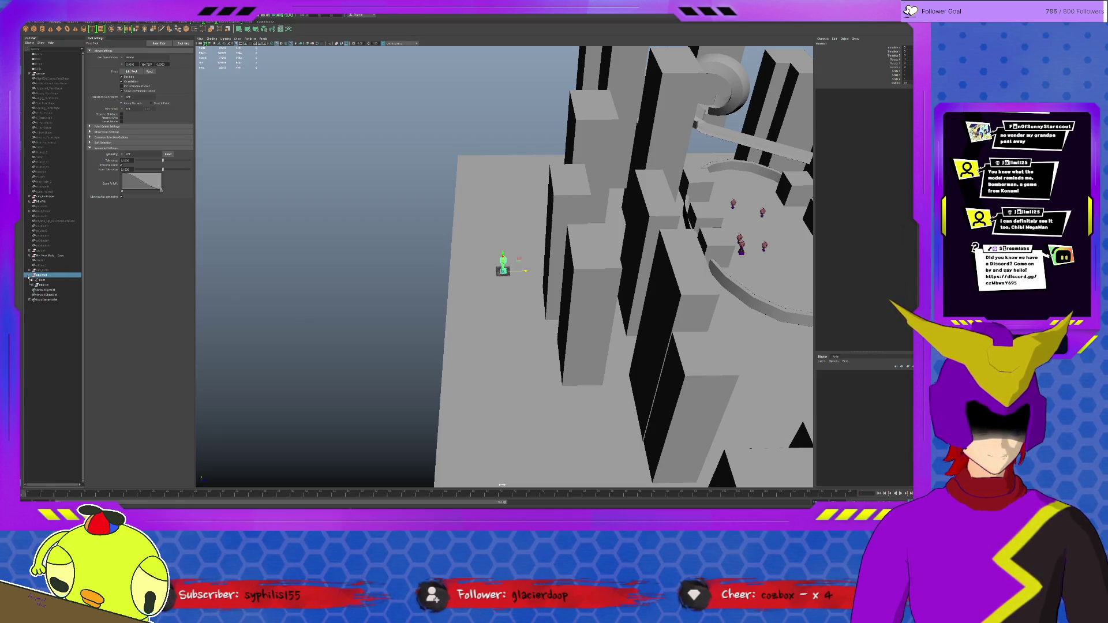
pyautogui.click(775, 271)
pyautogui.moveTo(775, 271)
pyautogui.mouseDown()
pyautogui.moveTo(799, 271)
pyautogui.moveTo(325, 284)
pyautogui.moveTo(776, 284)
pyautogui.moveTo(696, 286)
pyautogui.moveTo(658, 266)
pyautogui.mouseUp()
pyautogui.moveTo(519, 433); pyautogui.dragTo(520, 390)
pyautogui.scroll(10, 538, 345)
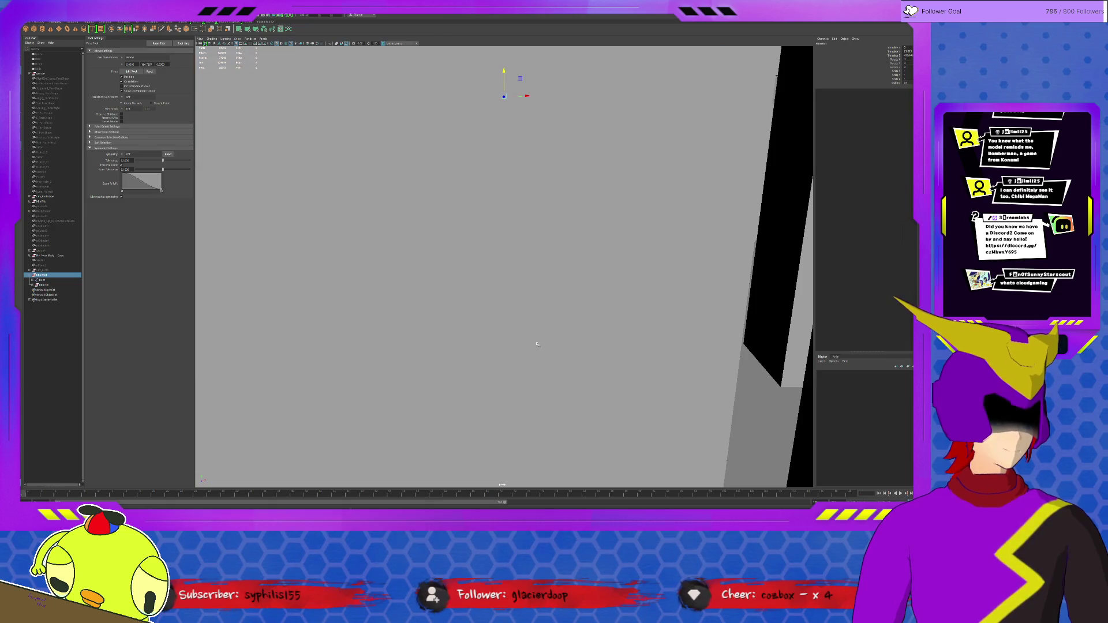
pyautogui.press('f')
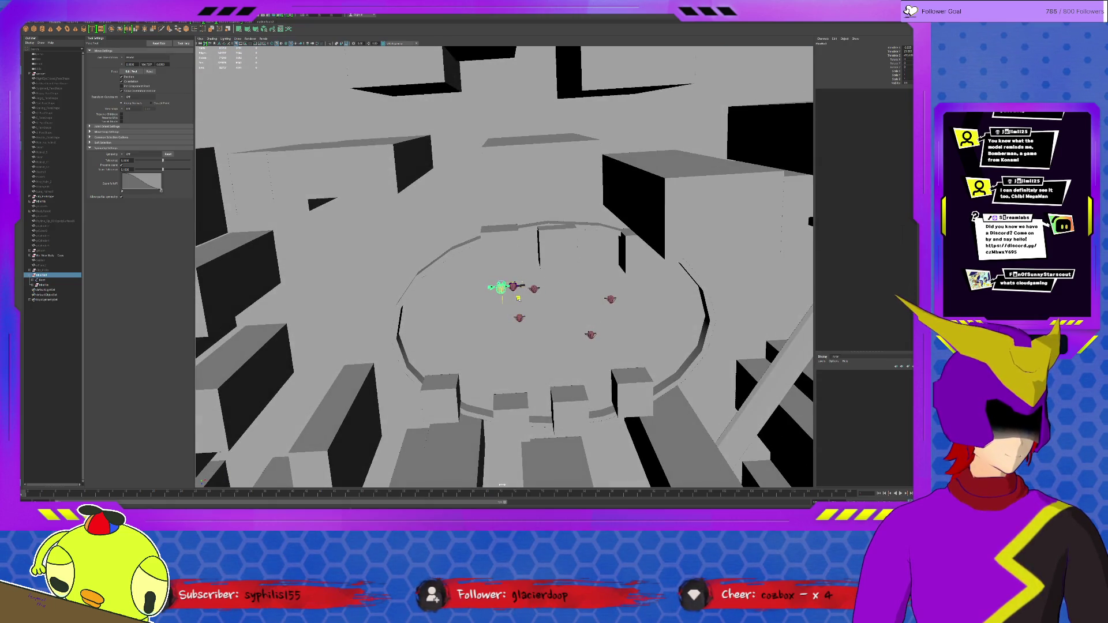
pyautogui.scroll(5, 519, 300)
pyautogui.scroll(-5, 518, 307)
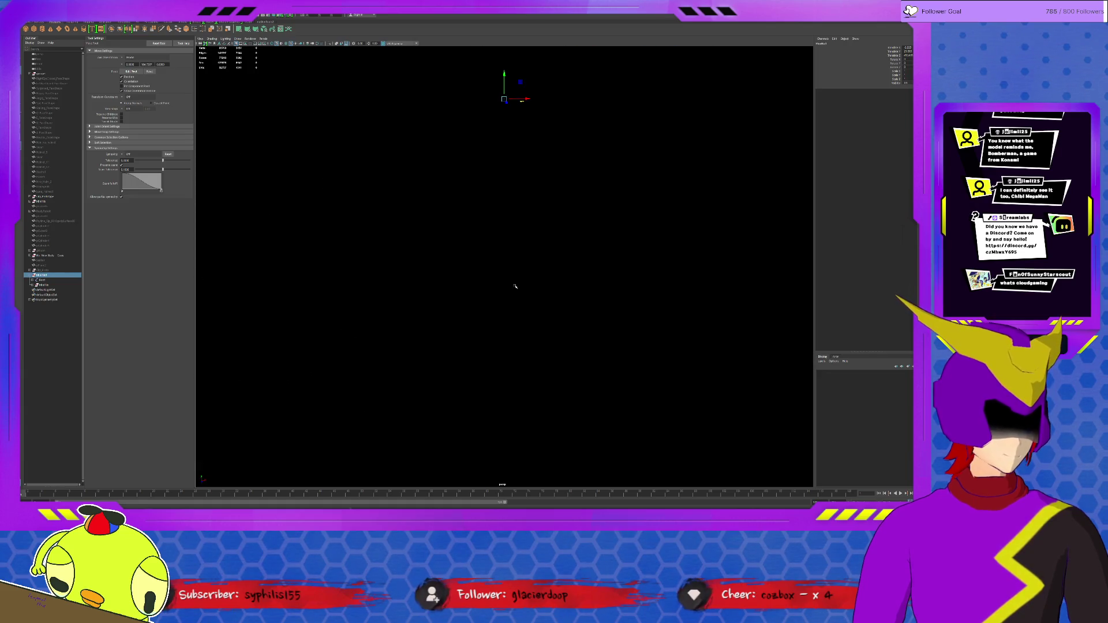
pyautogui.scroll(6, 527, 199)
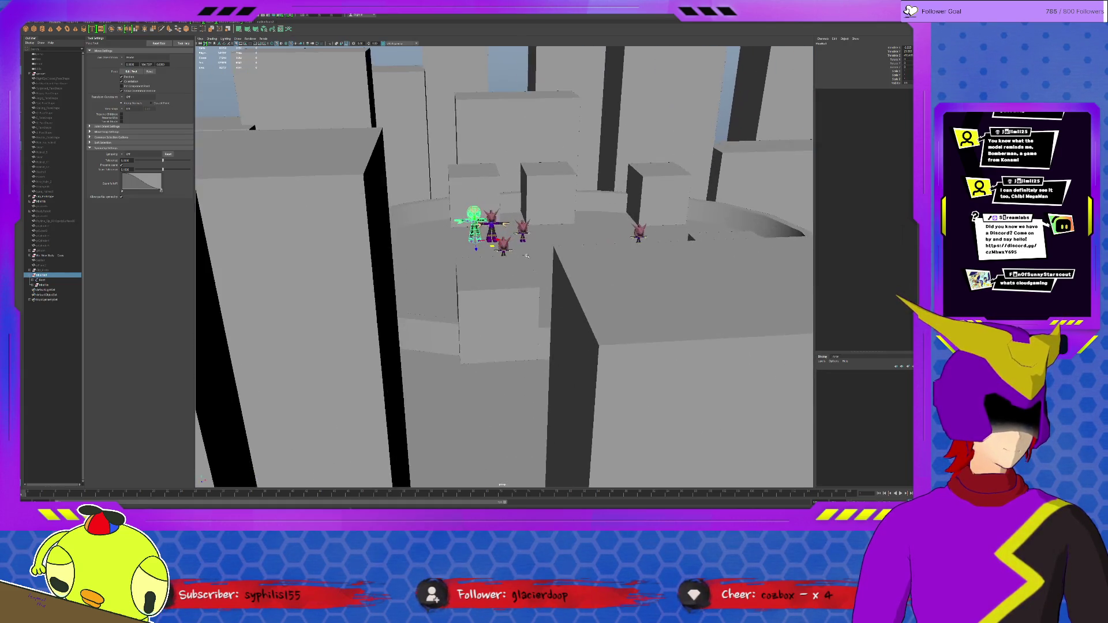
# Scale the bald character down to match the other characters.
pyautogui.press('r')
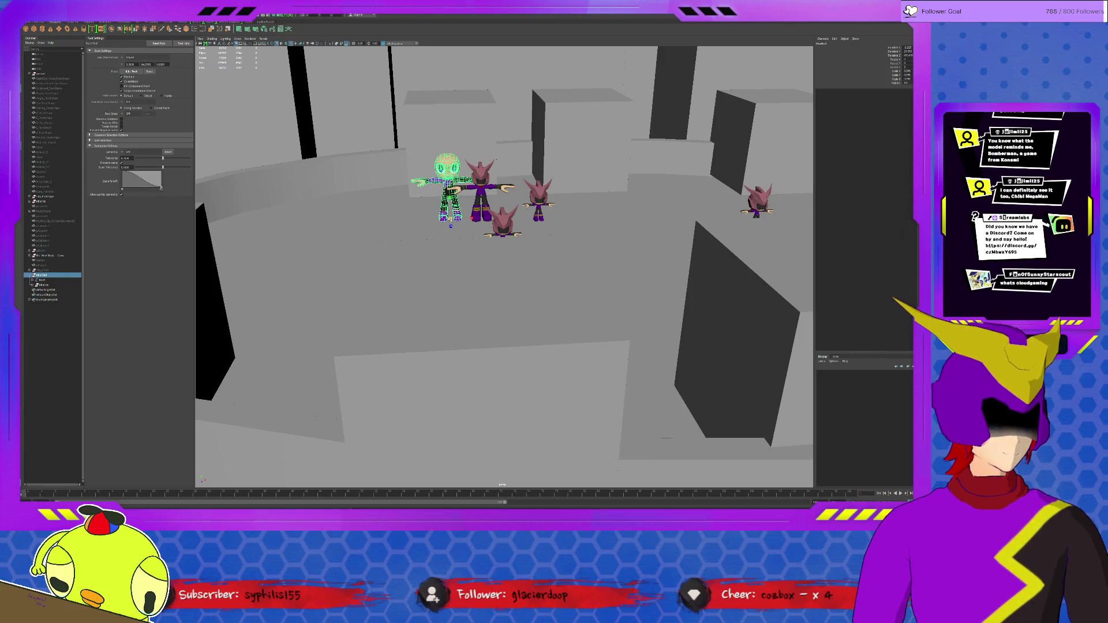
pyautogui.moveTo(369, 289); pyautogui.dragTo(318, 294, button='middle')
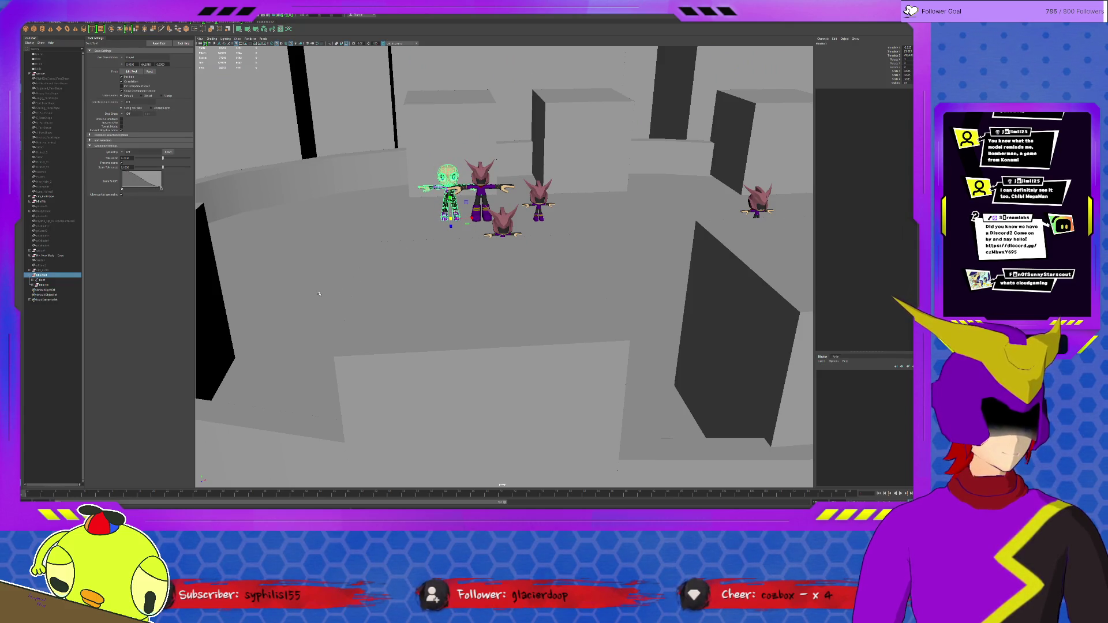
pyautogui.moveTo(511, 223)
pyautogui.keyDown('alt'); pyautogui.mouseDown()
pyautogui.moveTo(537, 299)
pyautogui.moveTo(520, 297)
pyautogui.mouseUp(); pyautogui.keyUp('alt')
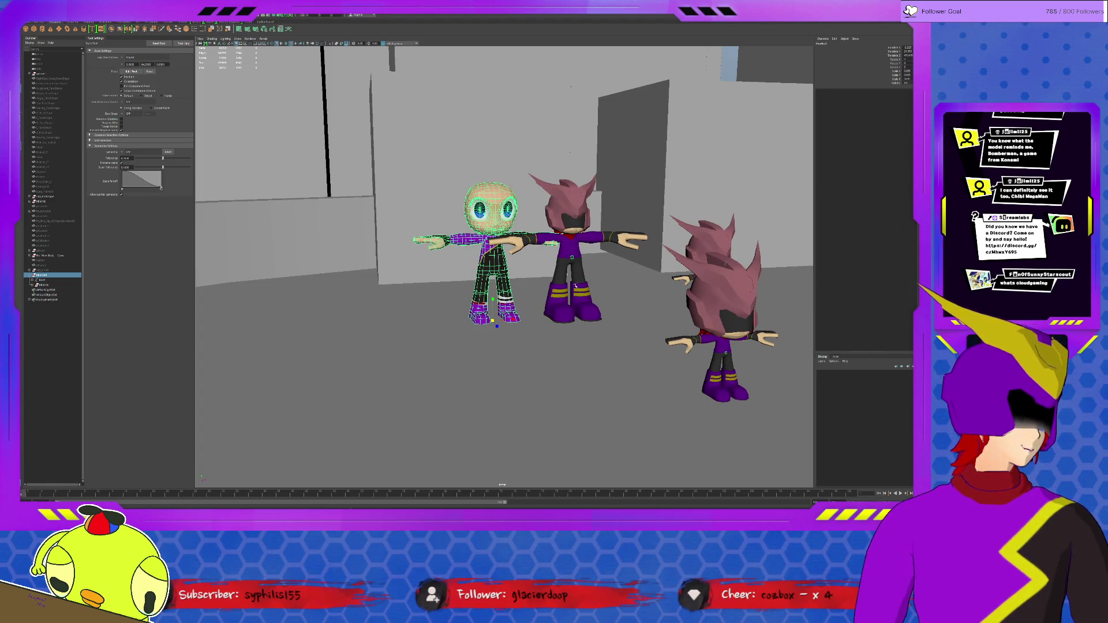
# Undo the head move and delete the character's separate head mesh.
pyautogui.moveTo(497, 327); pyautogui.dragTo(544, 366)
pyautogui.hotkey('ctrl', 'z')
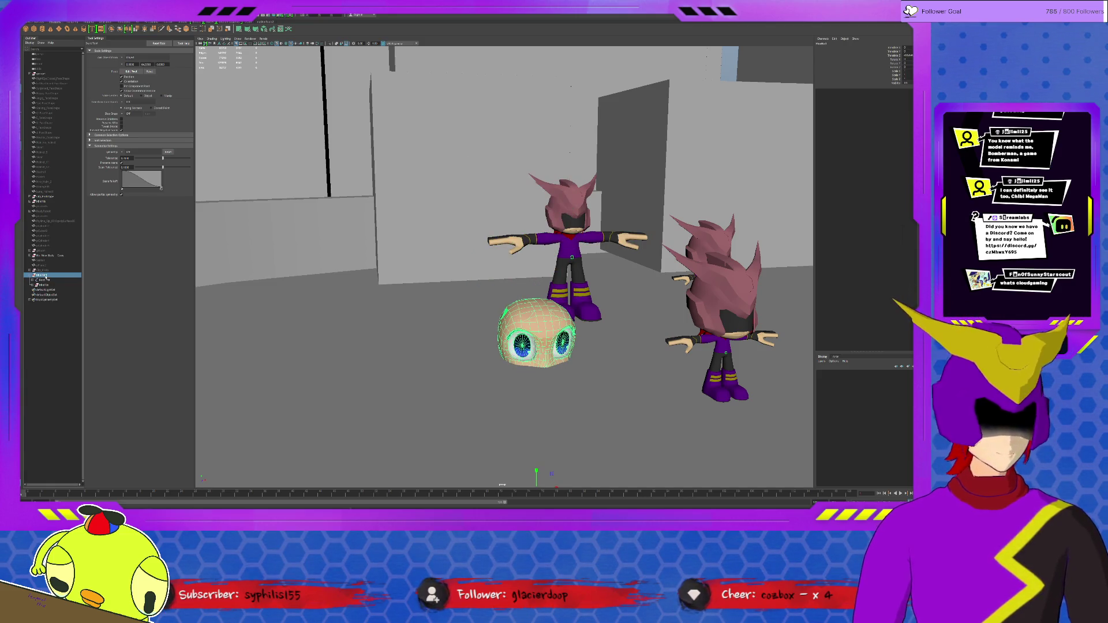
pyautogui.press('Delete')
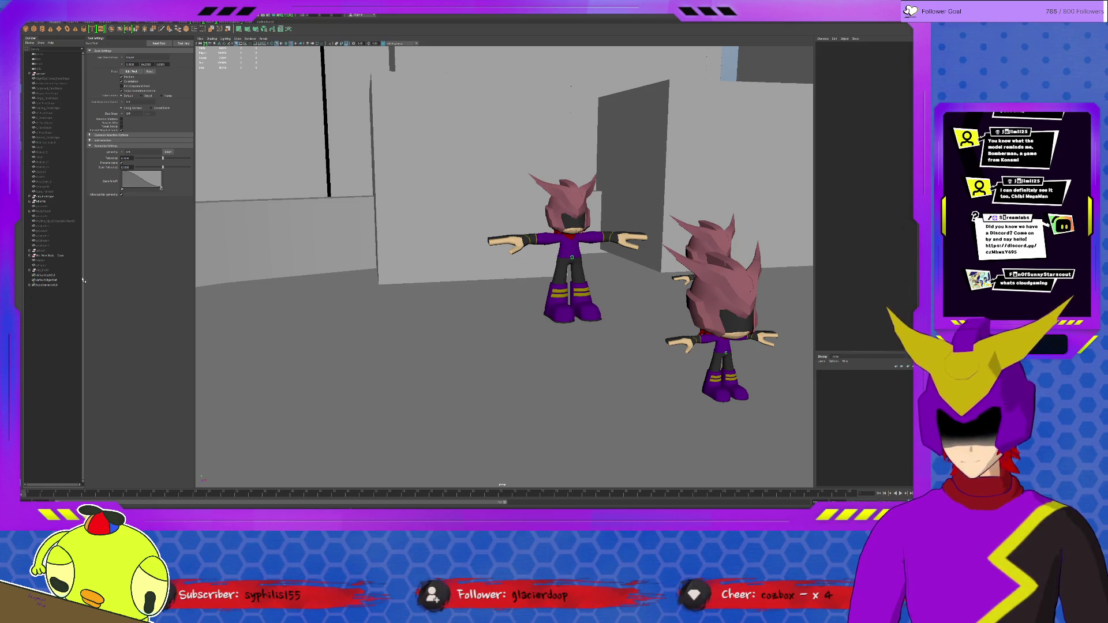
pyautogui.click(665, 334)
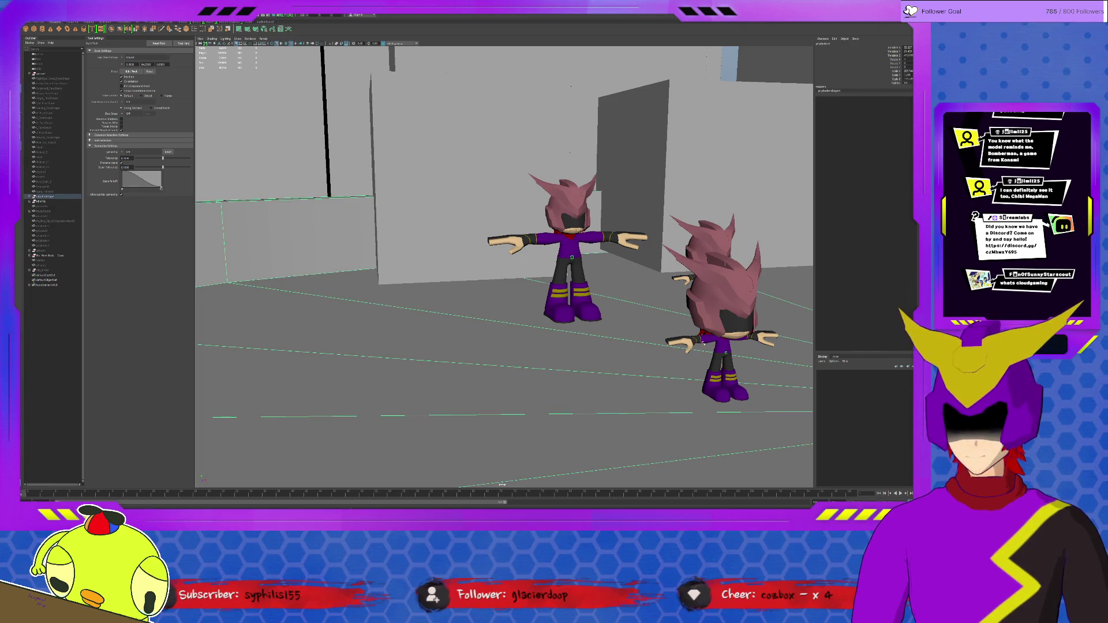
pyautogui.click(703, 343)
pyautogui.press('f')
pyautogui.keyDown('alt'); pyautogui.moveTo(497, 253); pyautogui.dragTo(480, 236); pyautogui.keyUp('alt')
pyautogui.keyDown('alt'); pyautogui.moveTo(480, 236); pyautogui.dragTo(611, 294, button='right'); pyautogui.keyUp('alt')
pyautogui.click(608, 291)
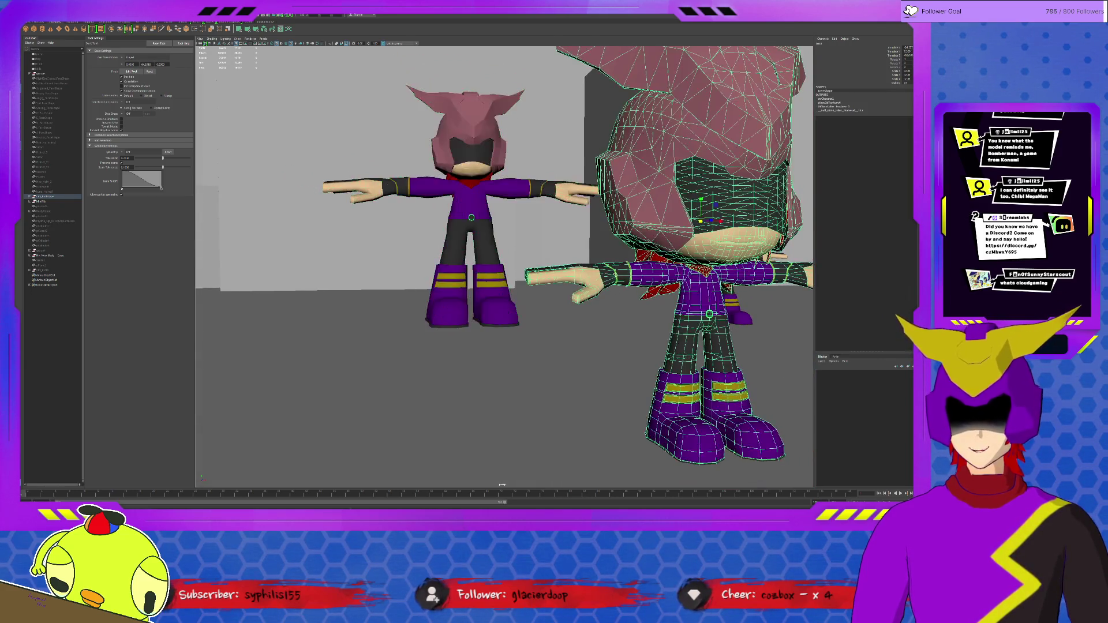
pyautogui.press('f')
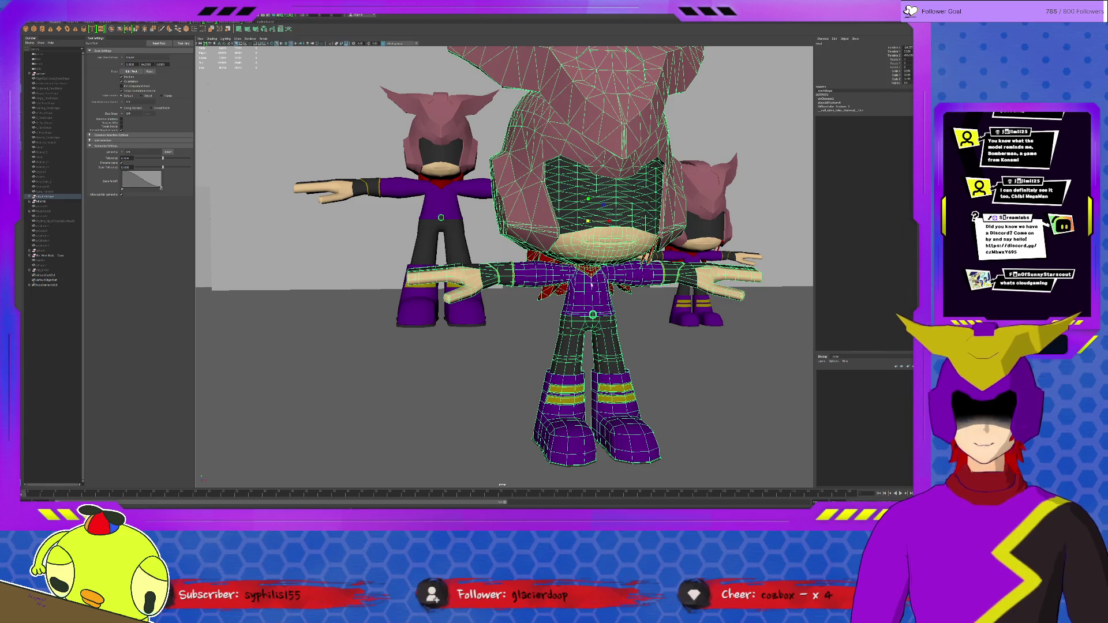
pyautogui.press('F8')
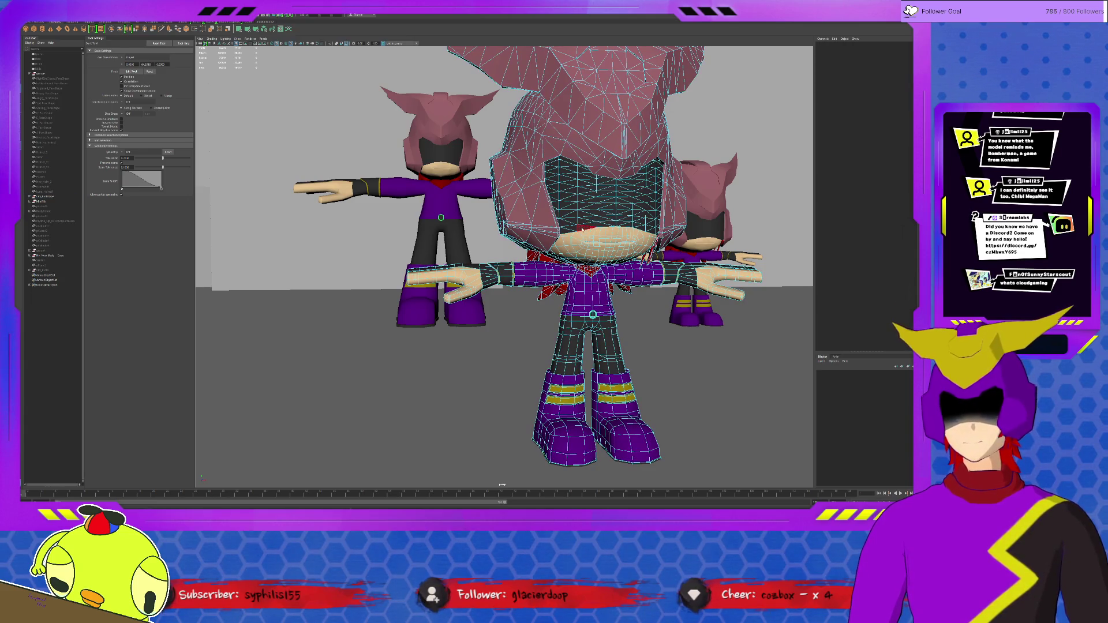
pyautogui.click(462, 246)
pyautogui.press('F8')
pyautogui.press('f')
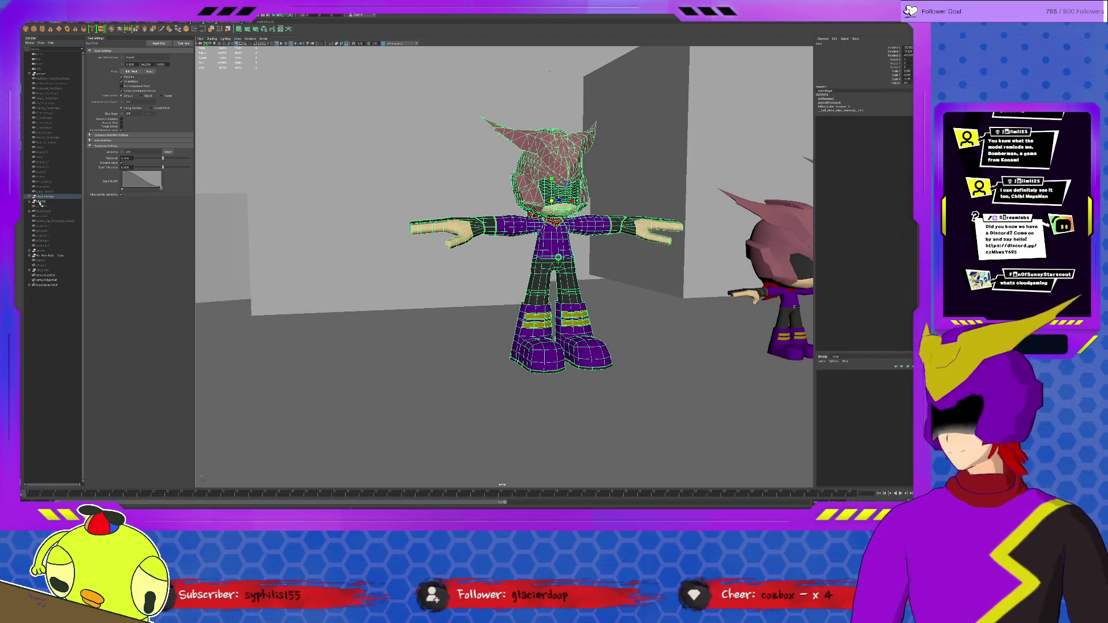
pyautogui.click(29, 197)
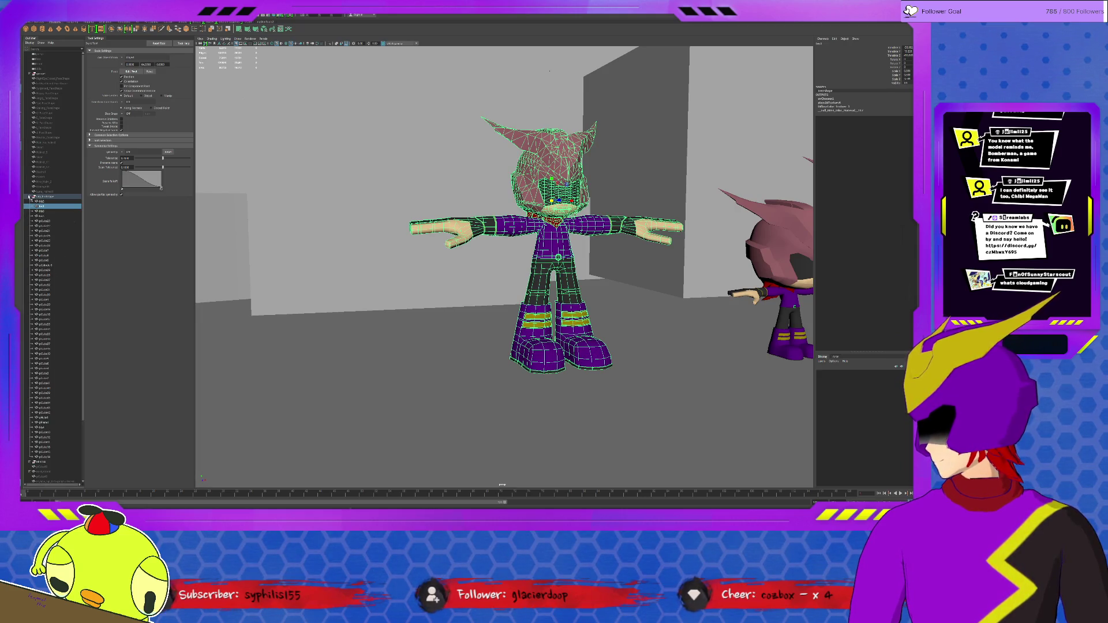
pyautogui.click(29, 197)
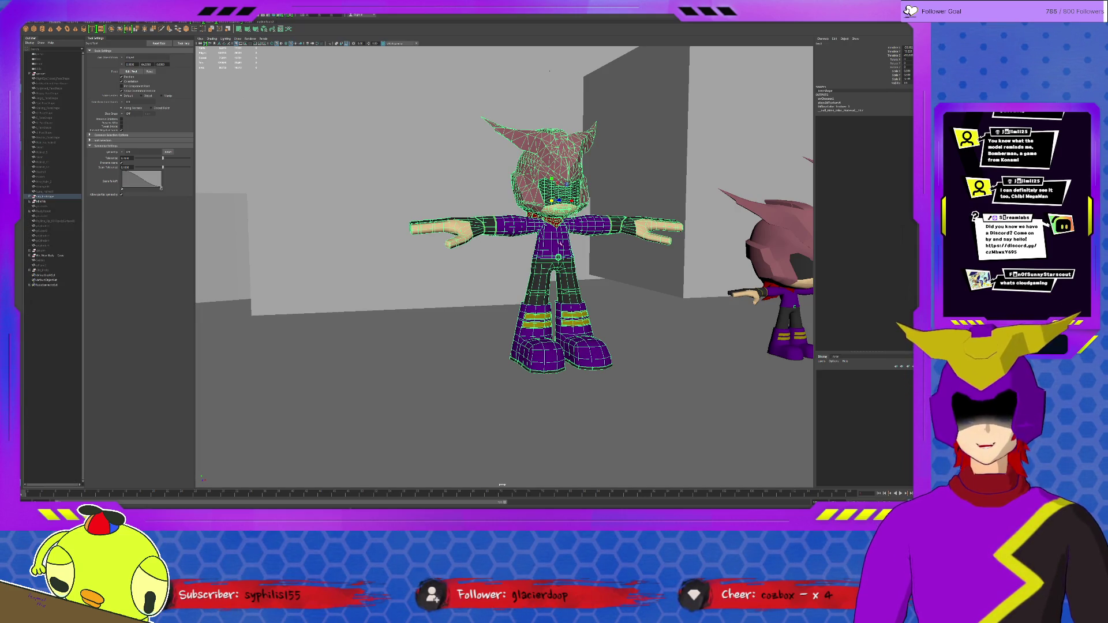
pyautogui.scroll(-5, 566, 228)
pyautogui.scroll(5, 573, 280)
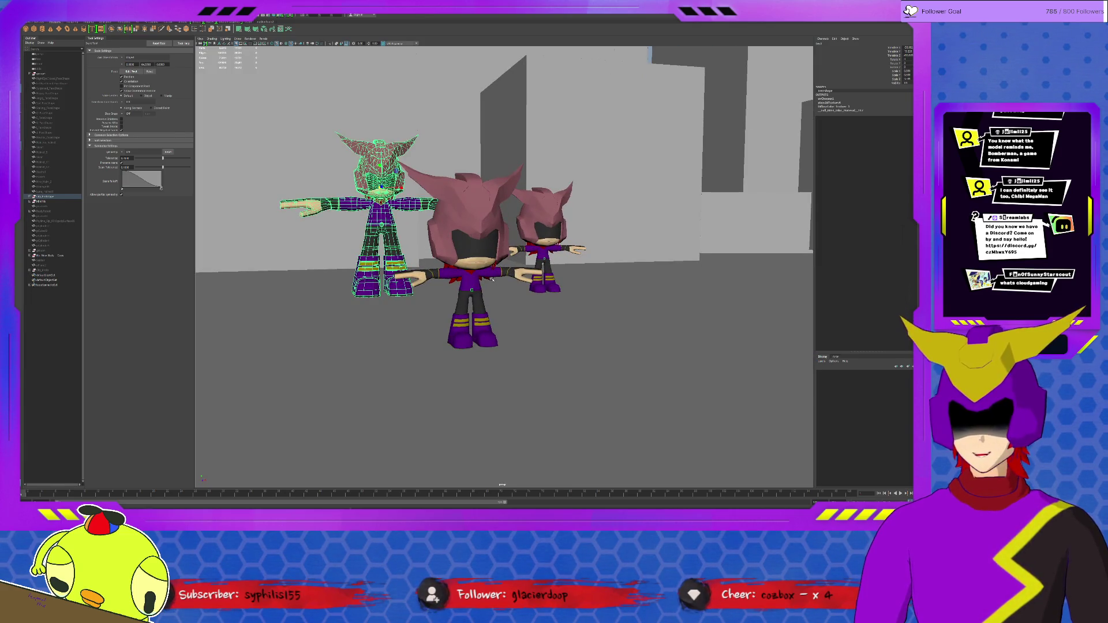
pyautogui.keyDown('alt'); pyautogui.moveTo(492, 279); pyautogui.dragTo(670, 114); pyautogui.keyUp('alt')
pyautogui.moveTo(576, 59)
pyautogui.keyDown('alt'); pyautogui.mouseDown()
pyautogui.moveTo(625, 238)
pyautogui.moveTo(533, 268)
pyautogui.mouseUp(); pyautogui.keyUp('alt')
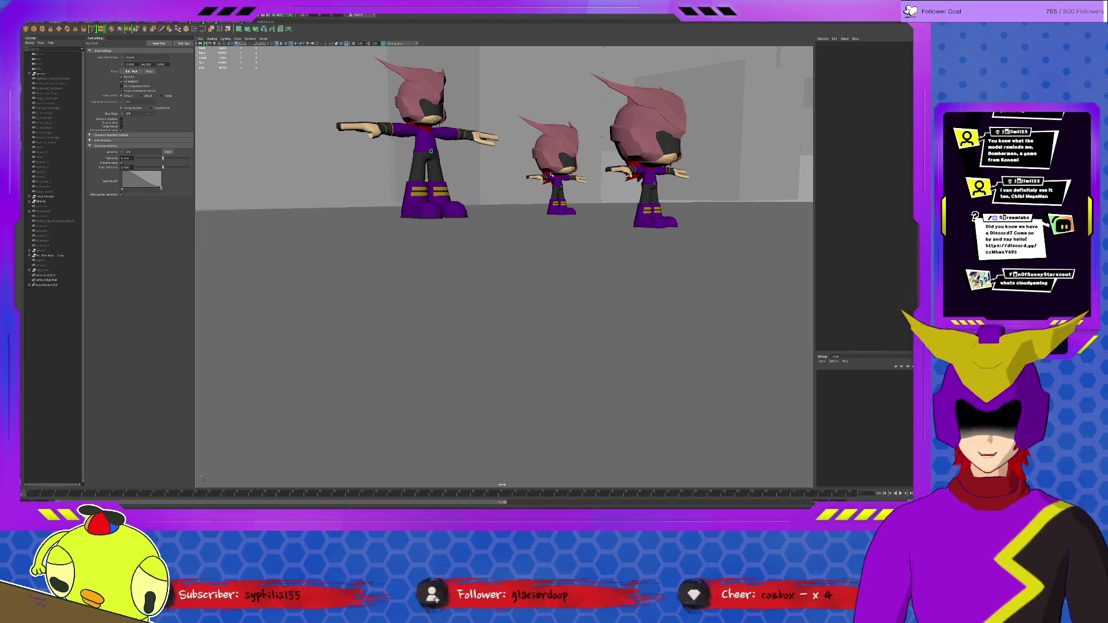
pyautogui.click(552, 173)
pyautogui.moveTo(584, 220)
pyautogui.keyDown('alt'); pyautogui.mouseDown()
pyautogui.moveTo(571, 276)
pyautogui.moveTo(545, 259)
pyautogui.mouseUp(); pyautogui.keyUp('alt')
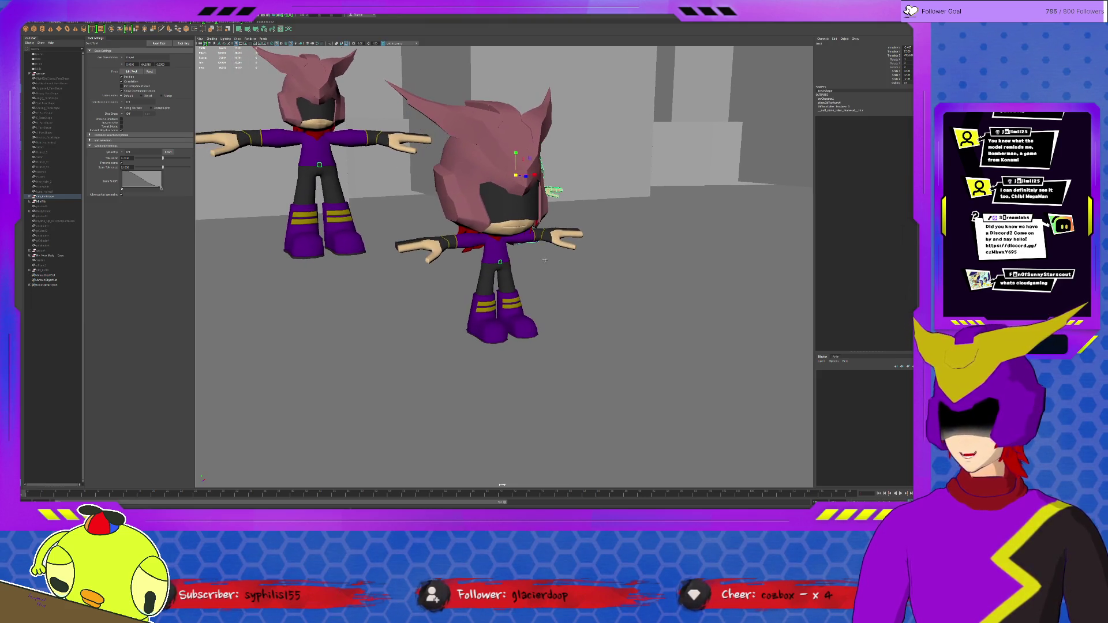
pyautogui.click(336, 186)
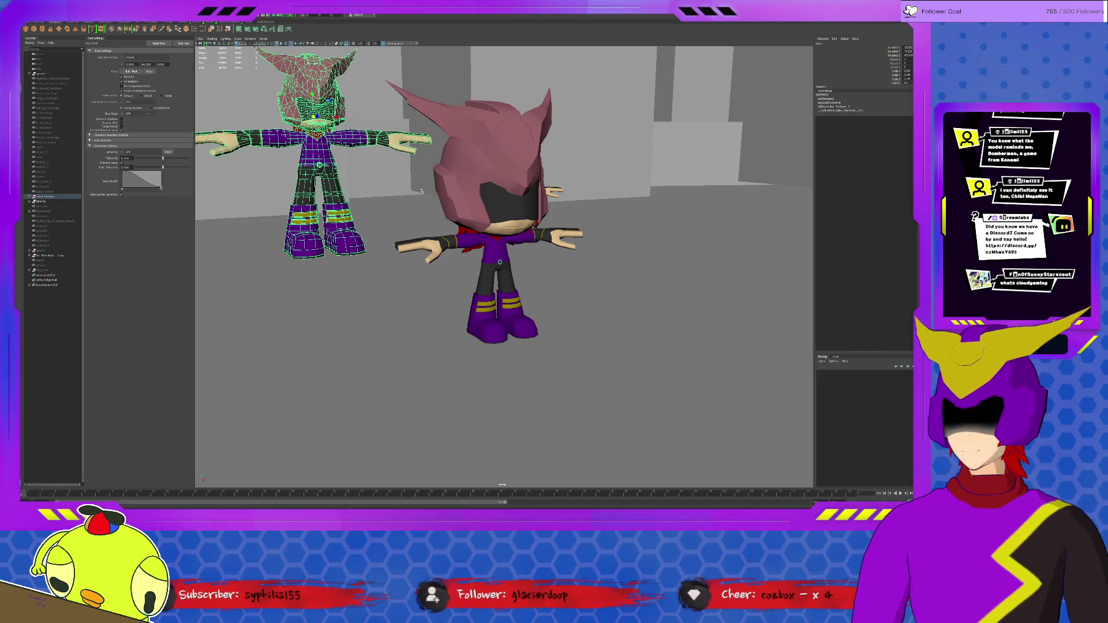
pyautogui.click(366, 164)
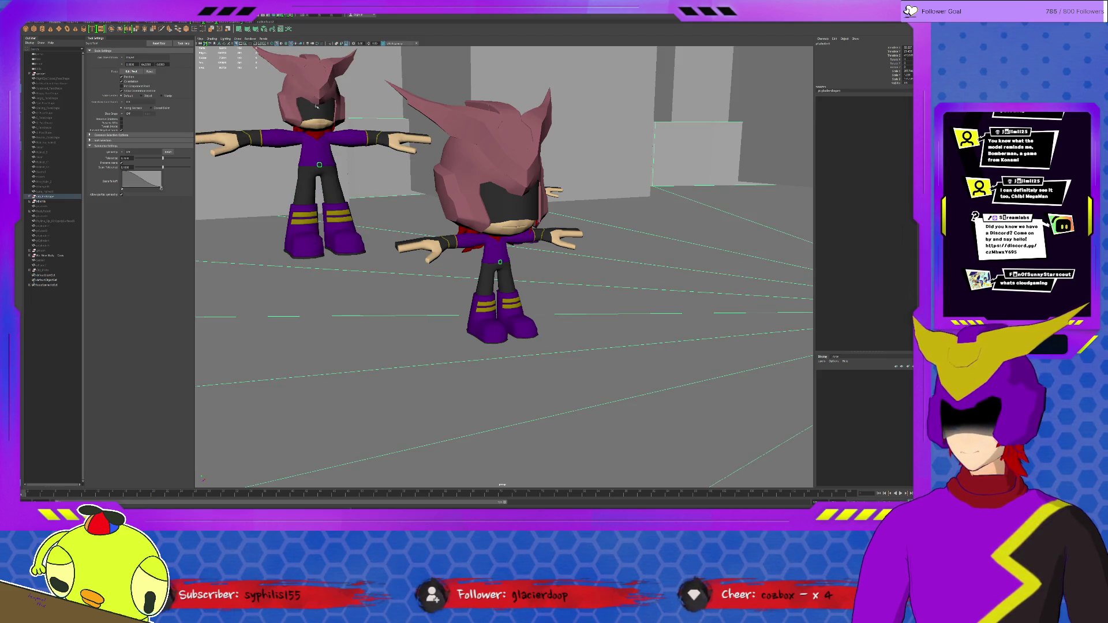
pyautogui.keyDown('alt'); pyautogui.moveTo(329, 168); pyautogui.dragTo(441, 198); pyautogui.keyUp('alt')
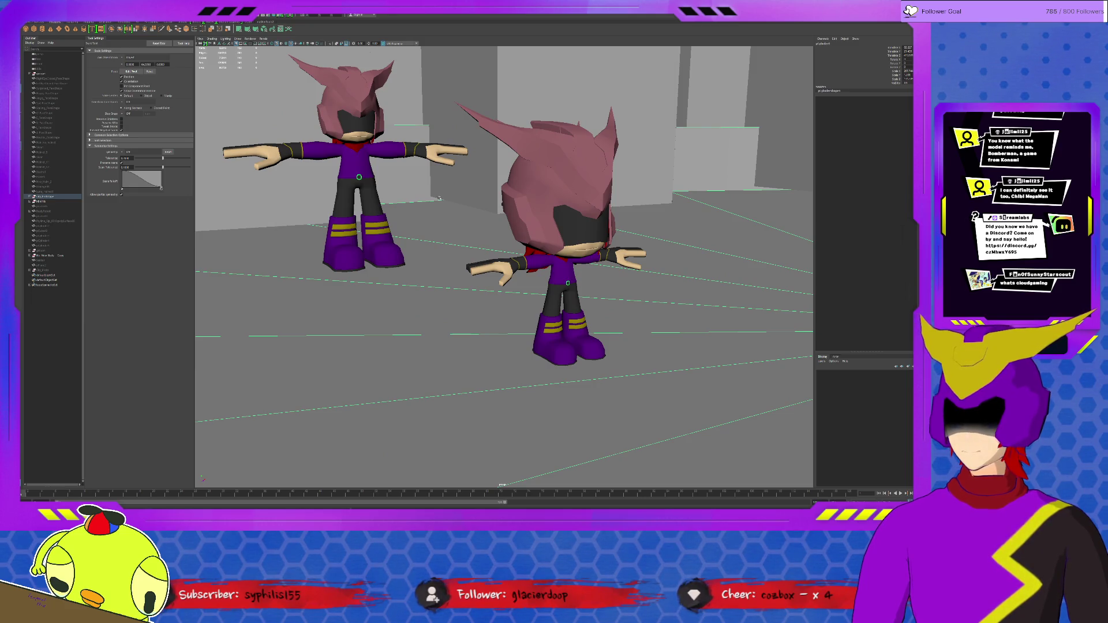
pyautogui.click(371, 212)
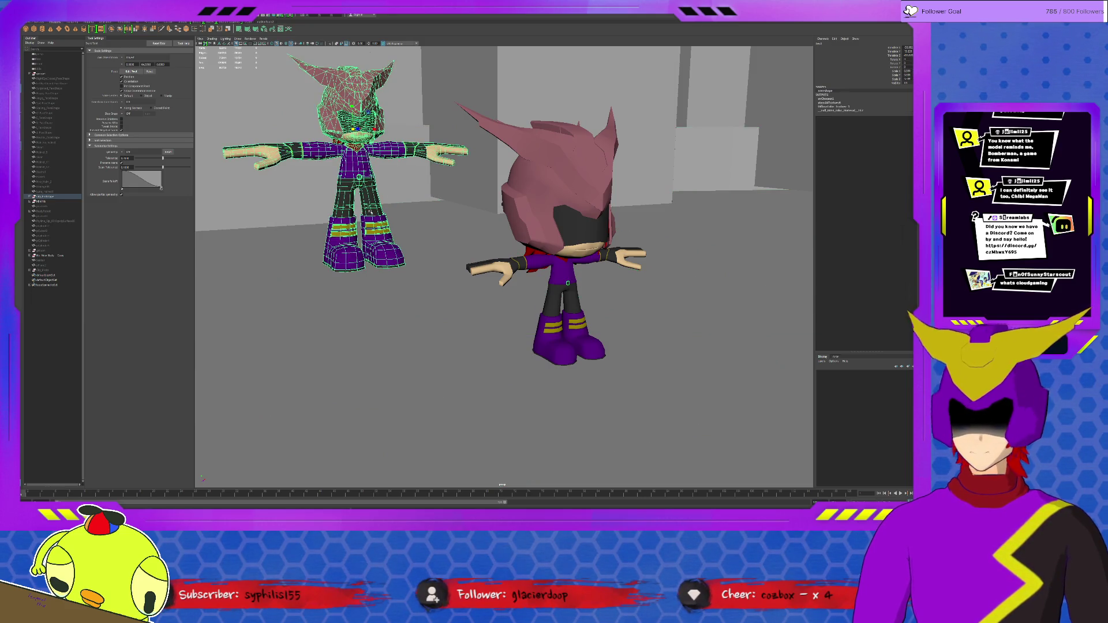
pyautogui.click(544, 276)
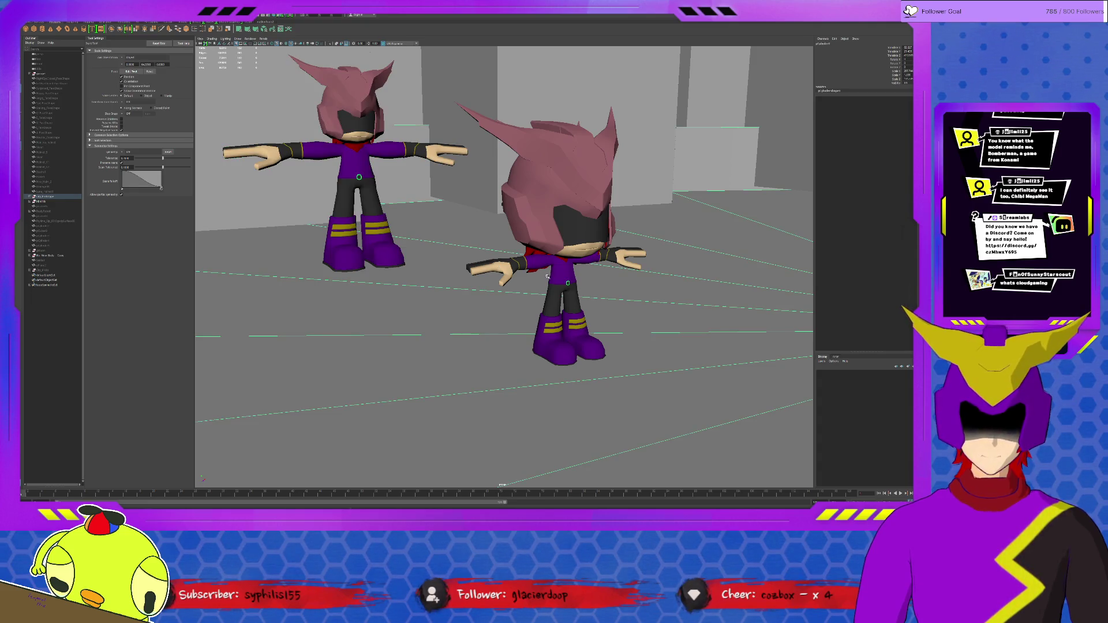
pyautogui.click(559, 276)
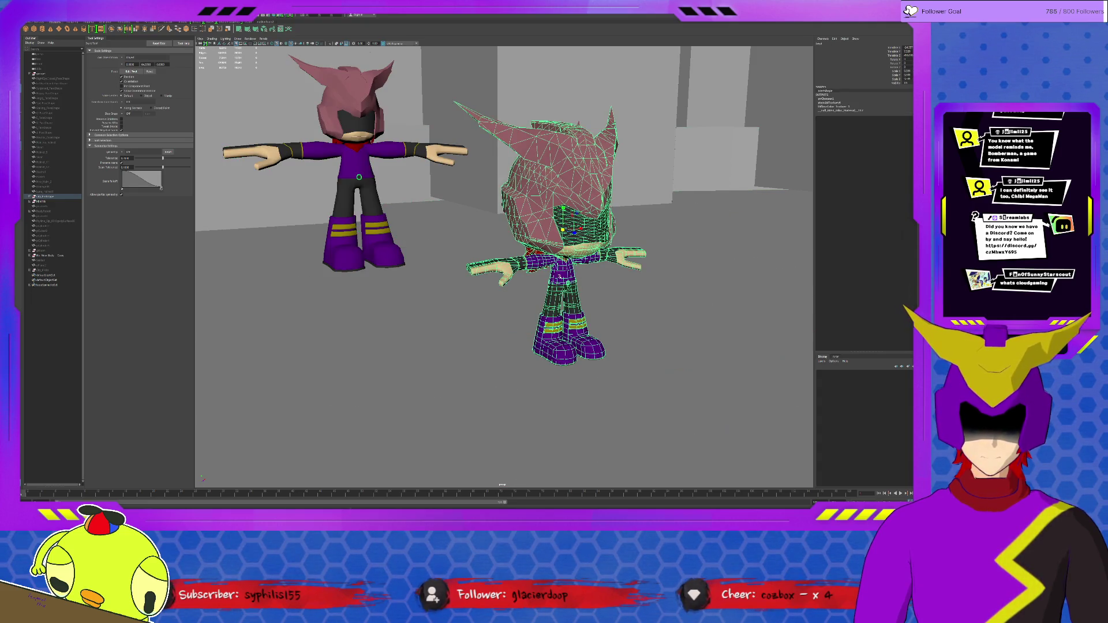
pyautogui.click(385, 227)
pyautogui.click(555, 270)
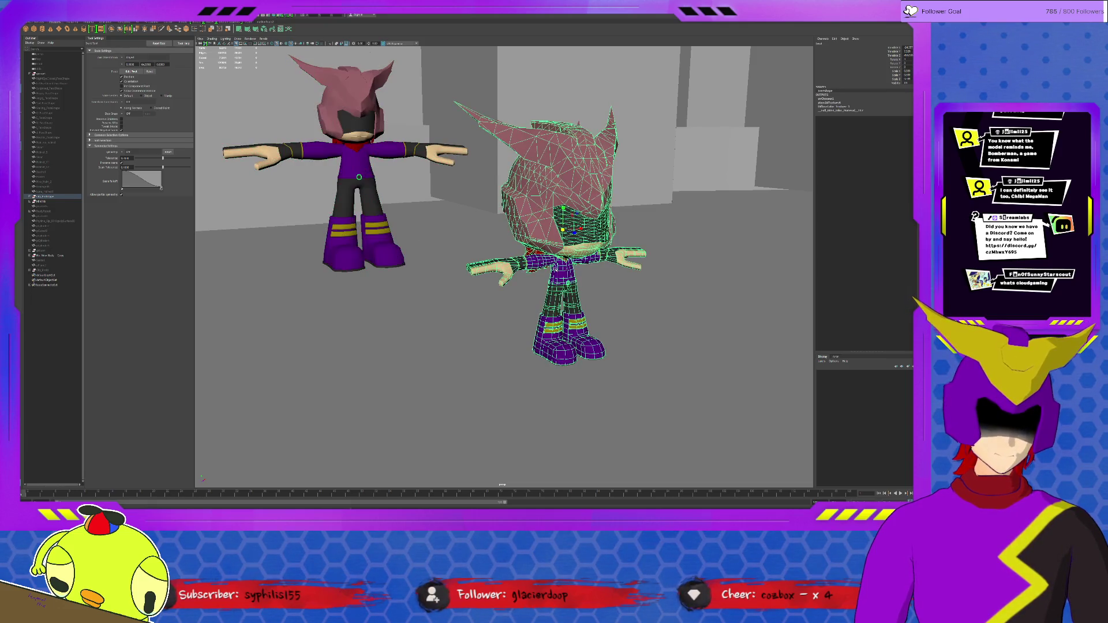
pyautogui.click(375, 206)
pyautogui.keyDown('alt'); pyautogui.moveTo(500, 215); pyautogui.dragTo(602, 204, button='right'); pyautogui.keyUp('alt')
pyautogui.moveTo(602, 204)
pyautogui.keyDown('alt'); pyautogui.mouseDown()
pyautogui.moveTo(601, 230)
pyautogui.moveTo(569, 212)
pyautogui.mouseUp(); pyautogui.keyUp('alt')
pyautogui.moveTo(568, 213)
pyautogui.keyDown('alt'); pyautogui.mouseDown(button='right')
pyautogui.moveTo(557, 201)
pyautogui.moveTo(585, 237)
pyautogui.mouseUp(button='right'); pyautogui.keyUp('alt')
pyautogui.click(557, 201)
# Close in on the plaza and select the cubes around its centre.
pyautogui.keyDown('alt'); pyautogui.moveTo(584, 237); pyautogui.dragTo(589, 234); pyautogui.keyUp('alt')
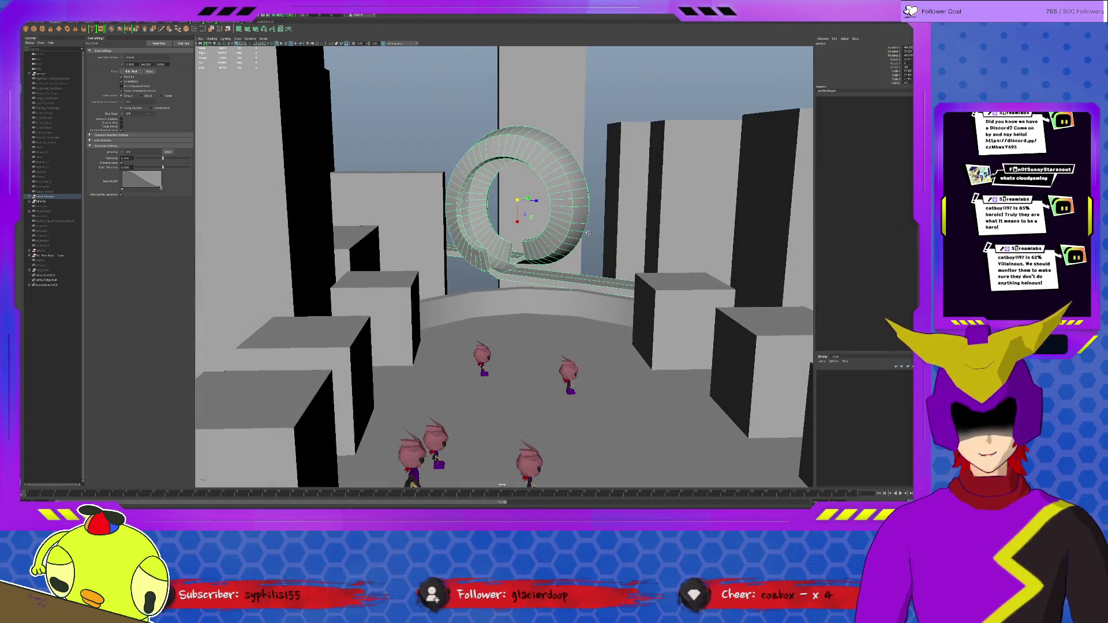
pyautogui.scroll(1, 589, 234)
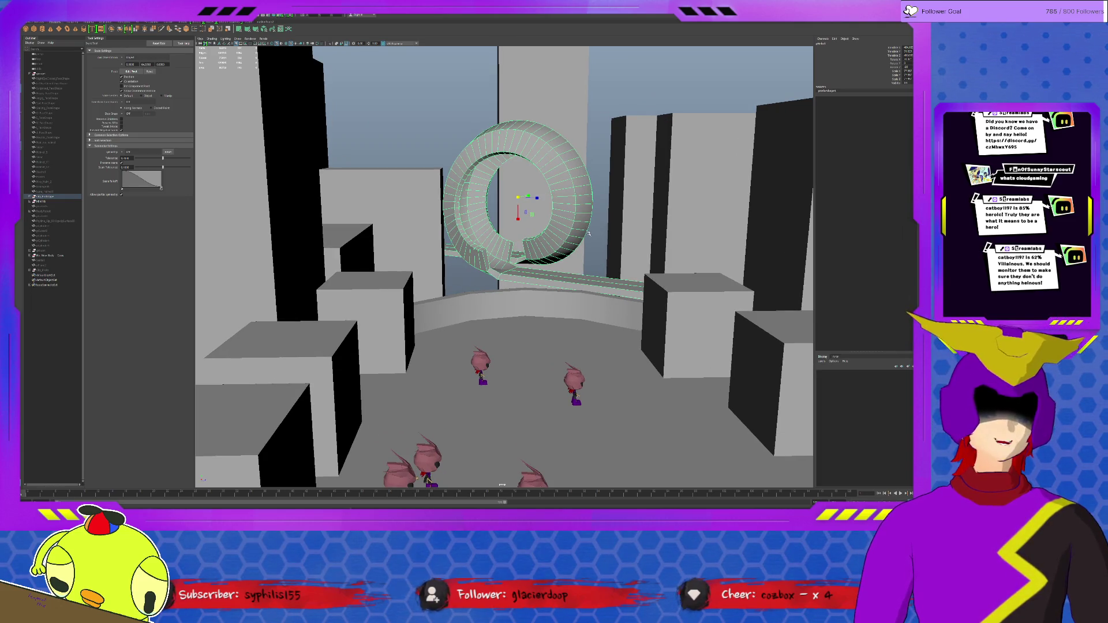
pyautogui.keyDown('alt'); pyautogui.moveTo(588, 234); pyautogui.dragTo(550, 270, button='right'); pyautogui.keyUp('alt')
pyautogui.keyDown('alt'); pyautogui.moveTo(549, 270); pyautogui.dragTo(533, 268); pyautogui.keyUp('alt')
pyautogui.scroll(5, 528, 267)
pyautogui.scroll(1, 527, 268)
pyautogui.click(517, 248)
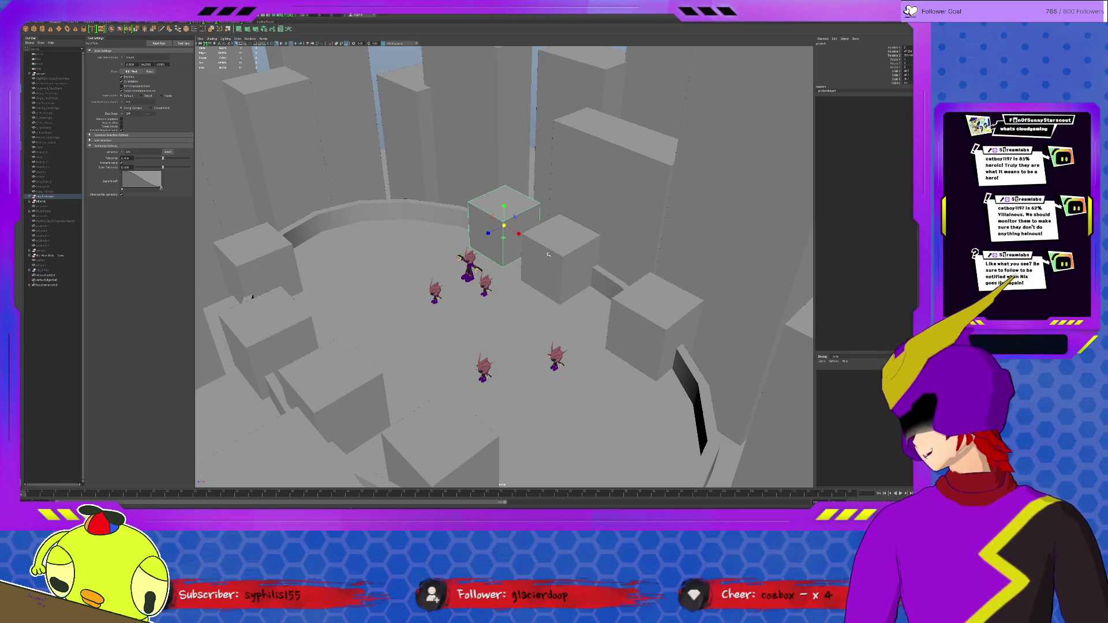
pyautogui.click(544, 252)
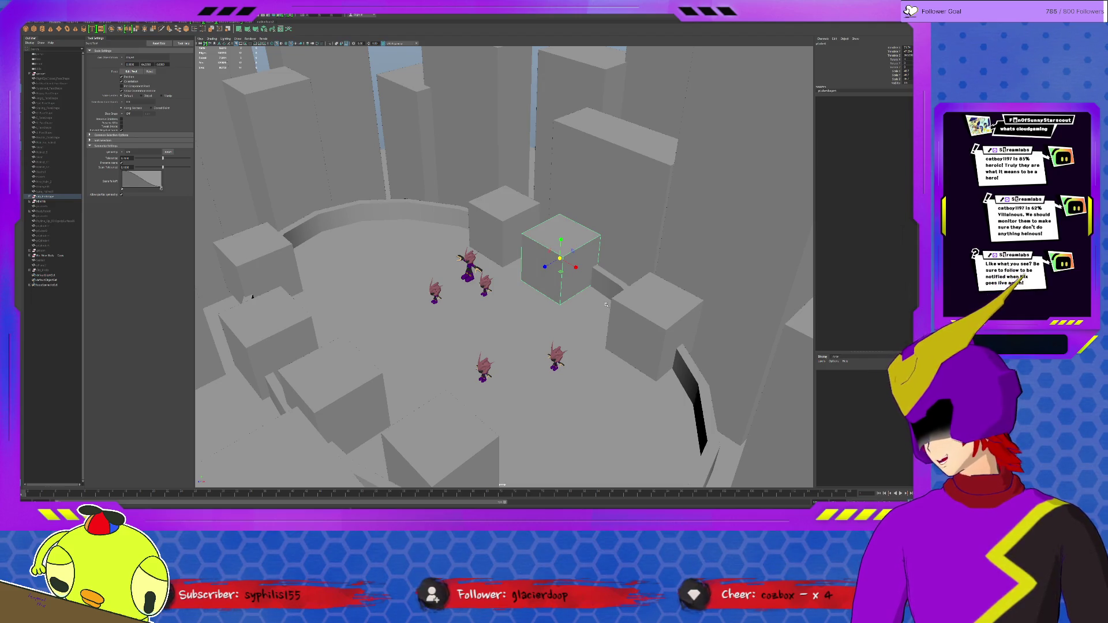
pyautogui.click(629, 315)
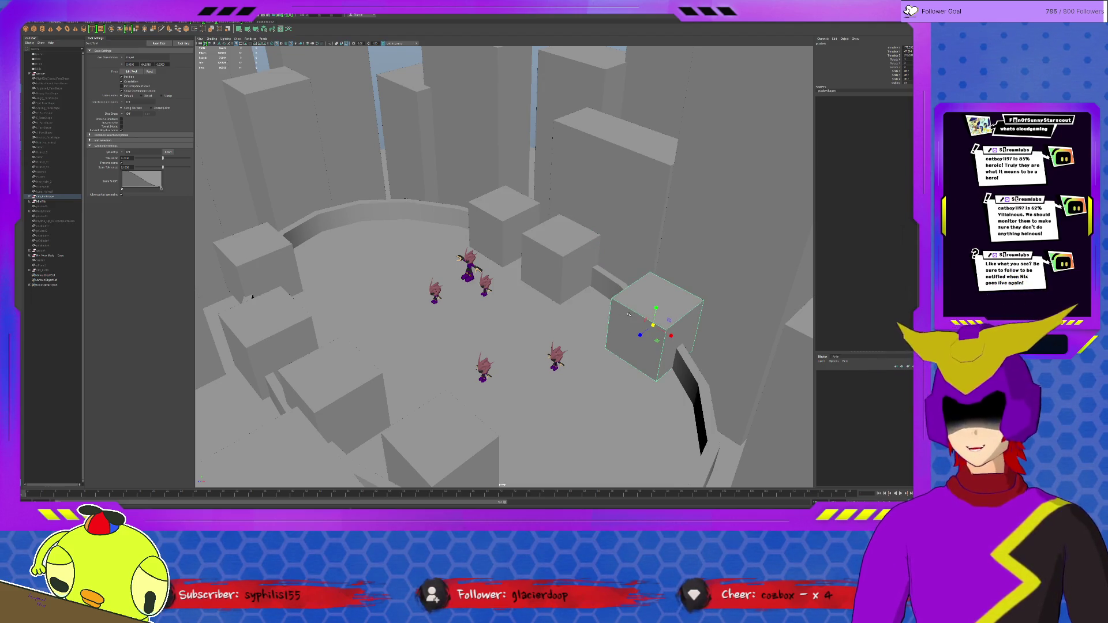
# Move the lower-left cube up and to the left toward the buildings.
pyautogui.keyDown('alt'); pyautogui.moveTo(629, 315); pyautogui.dragTo(519, 359); pyautogui.keyUp('alt')
pyautogui.click(388, 365)
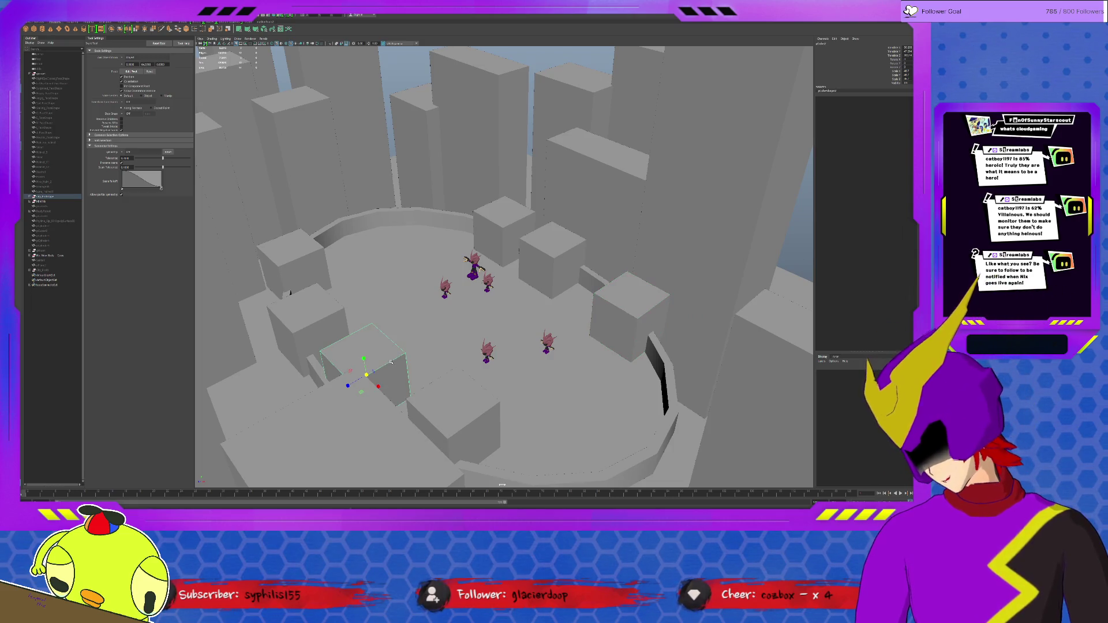
pyautogui.moveTo(337, 320); pyautogui.dragTo(323, 258, button='middle')
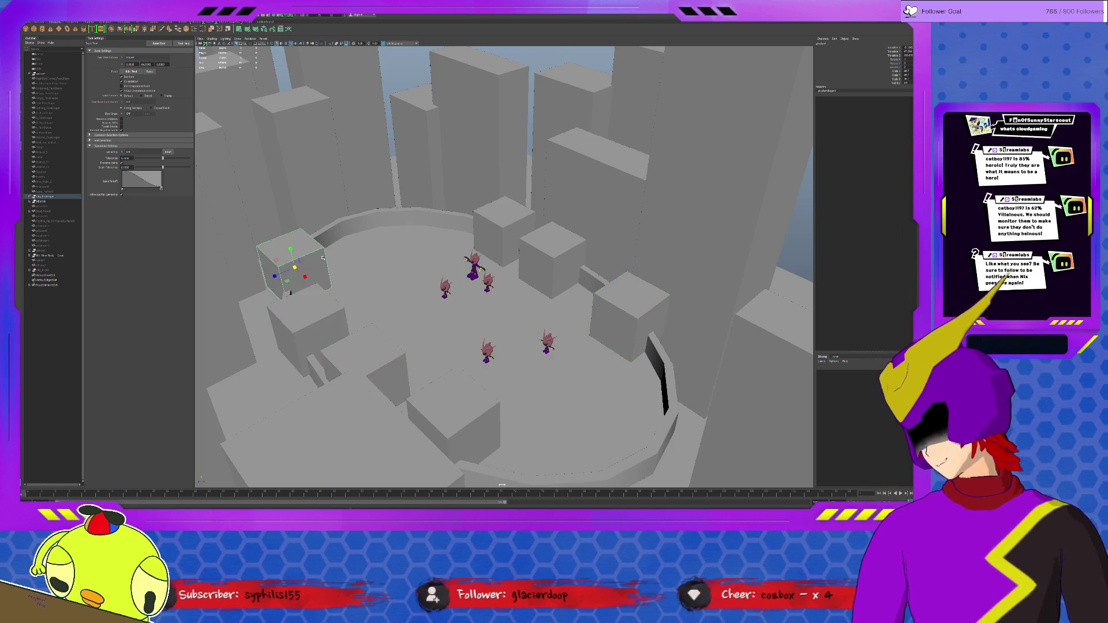
pyautogui.scroll(-10, 327, 292)
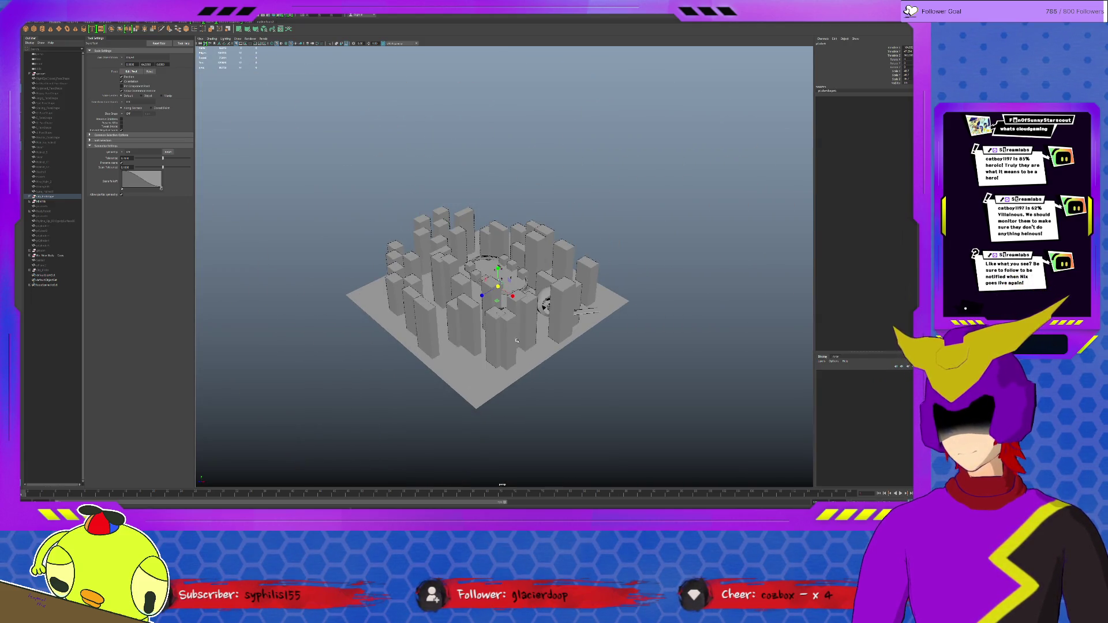
pyautogui.scroll(10, 517, 340)
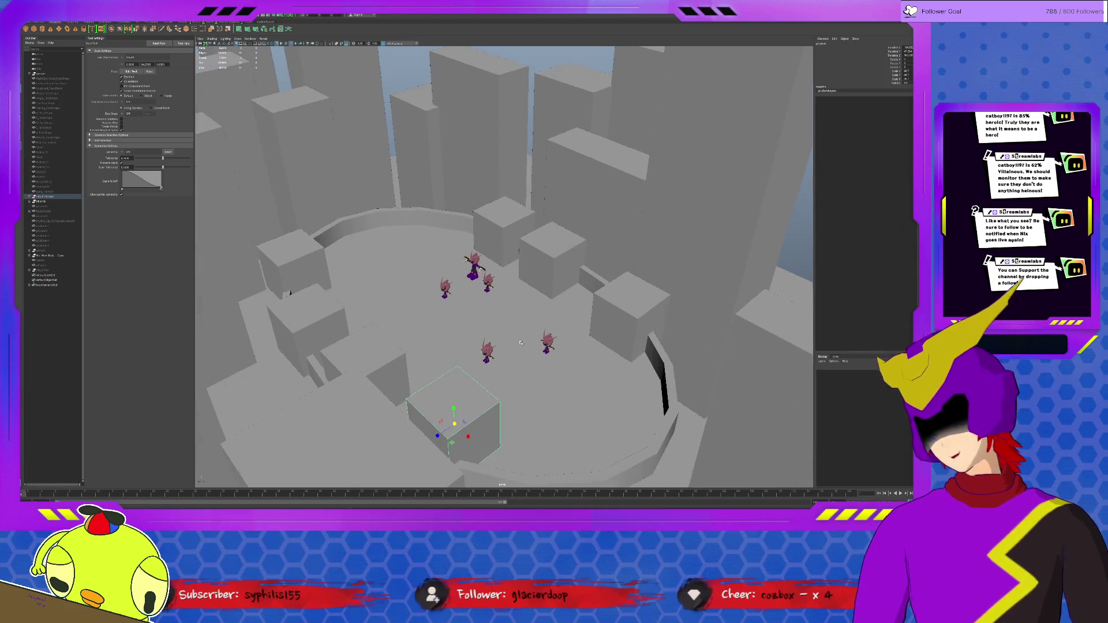
# Hide the plaza and city mesh and clear the selection.
pyautogui.click(75, 198)
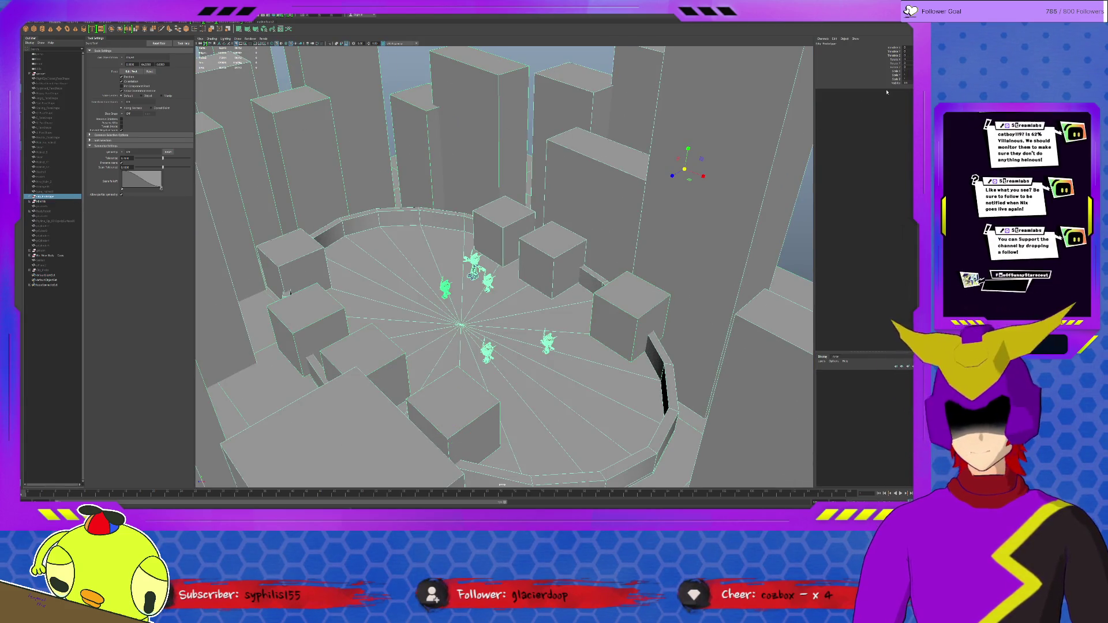
pyautogui.press('Return')
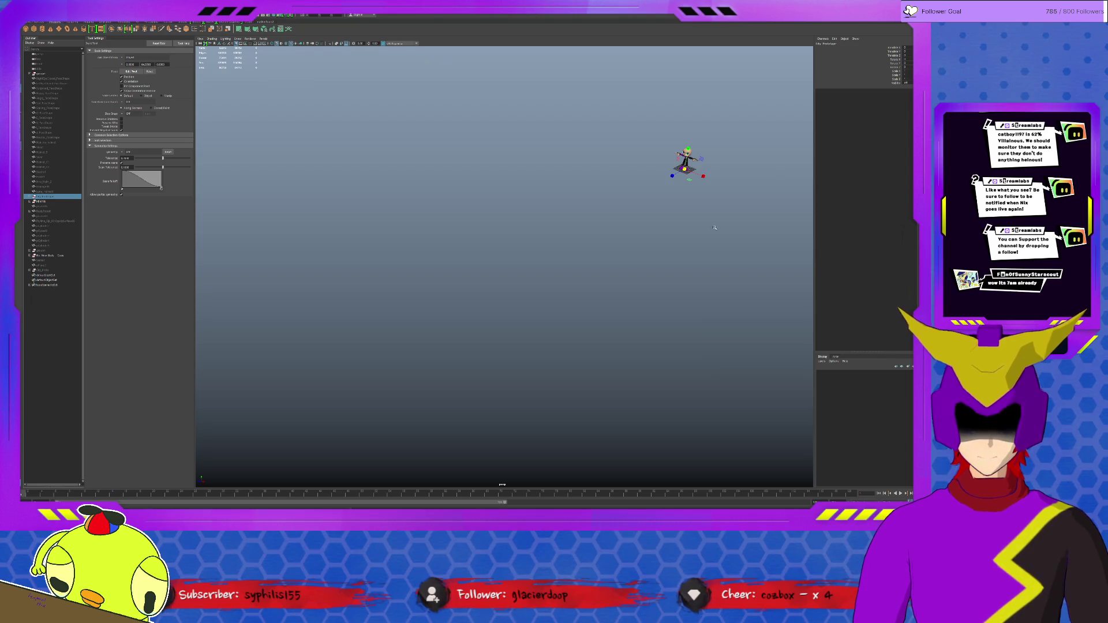
pyautogui.click(445, 126)
# Show the mannequin in plain grey shading, framed and viewed from the front.
pyautogui.click(282, 44)
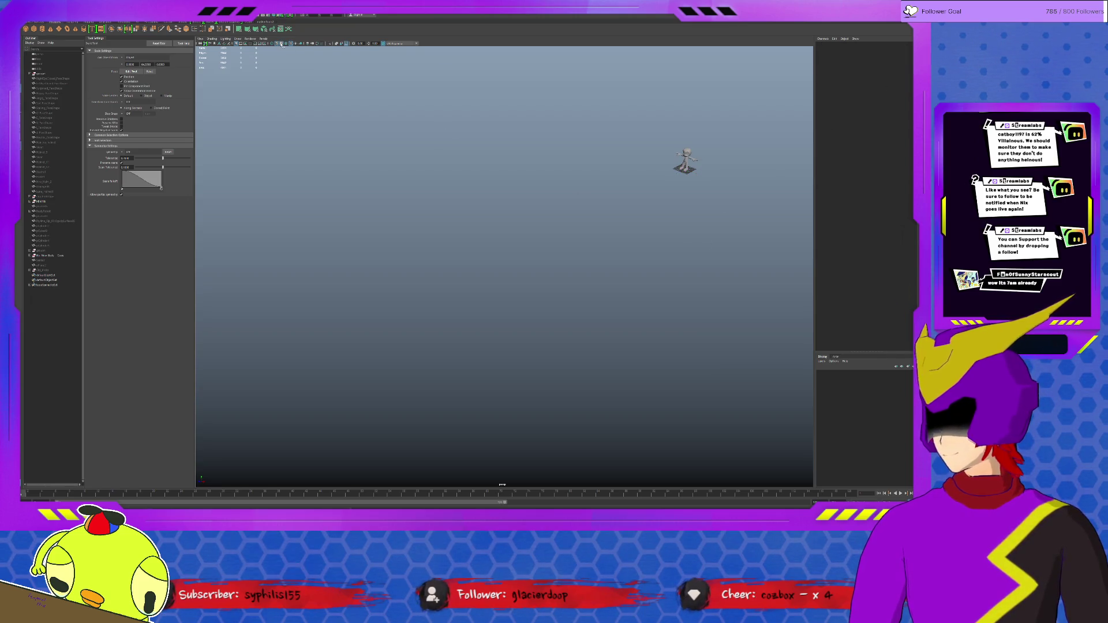
pyautogui.click(686, 162)
pyautogui.press('f')
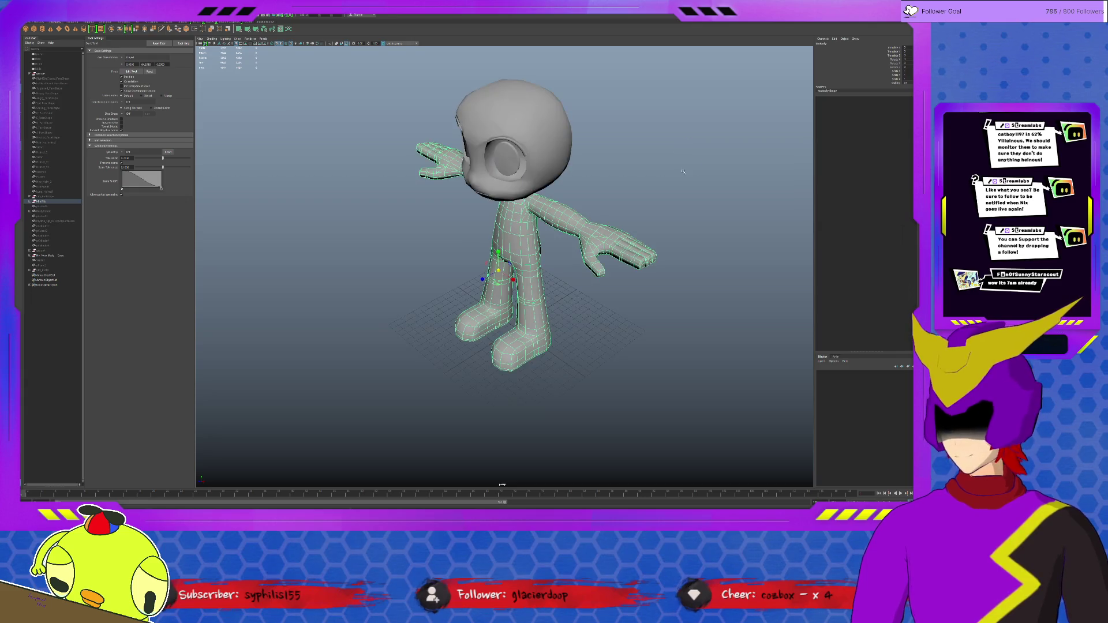
pyautogui.click(682, 188)
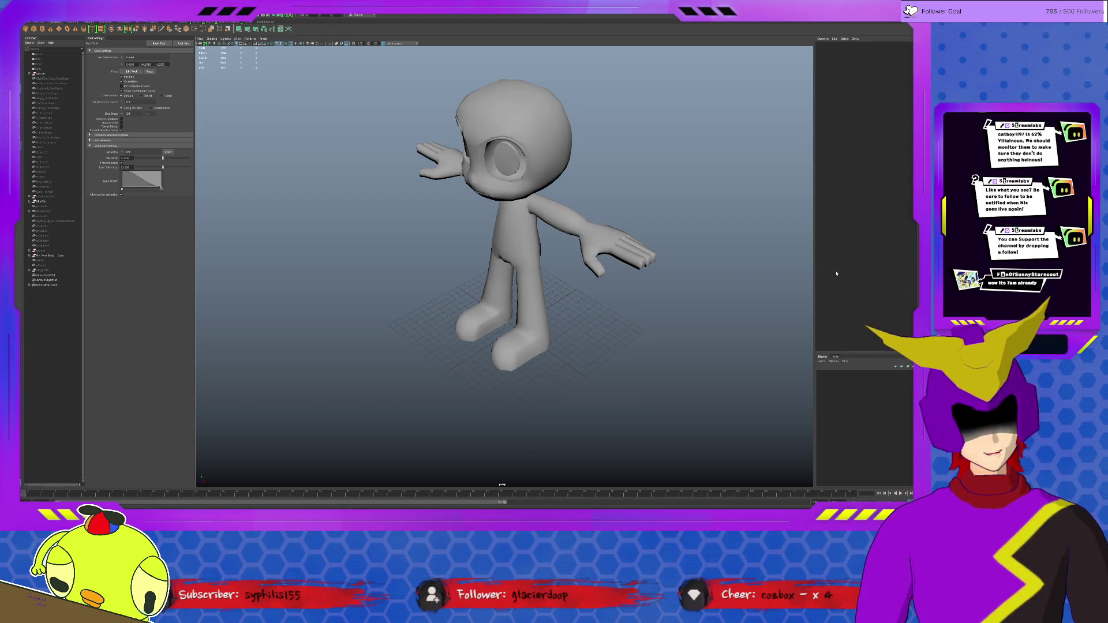
pyautogui.keyDown('alt'); pyautogui.moveTo(789, 294); pyautogui.dragTo(703, 284, button='right'); pyautogui.keyUp('alt')
pyautogui.keyDown('alt'); pyautogui.moveTo(669, 283); pyautogui.dragTo(650, 267); pyautogui.keyUp('alt')
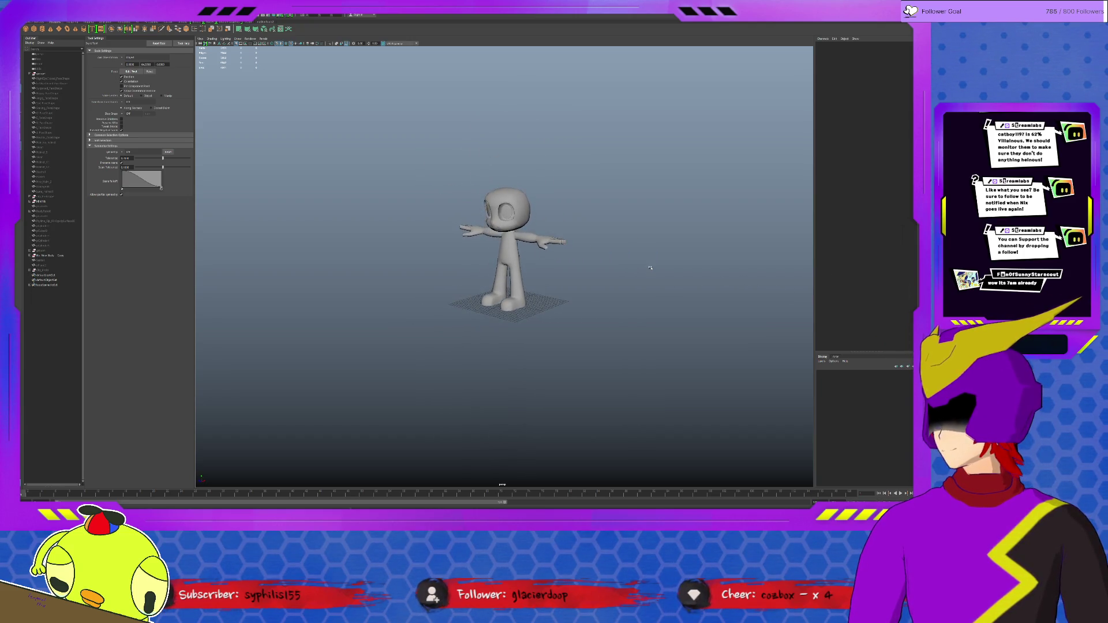